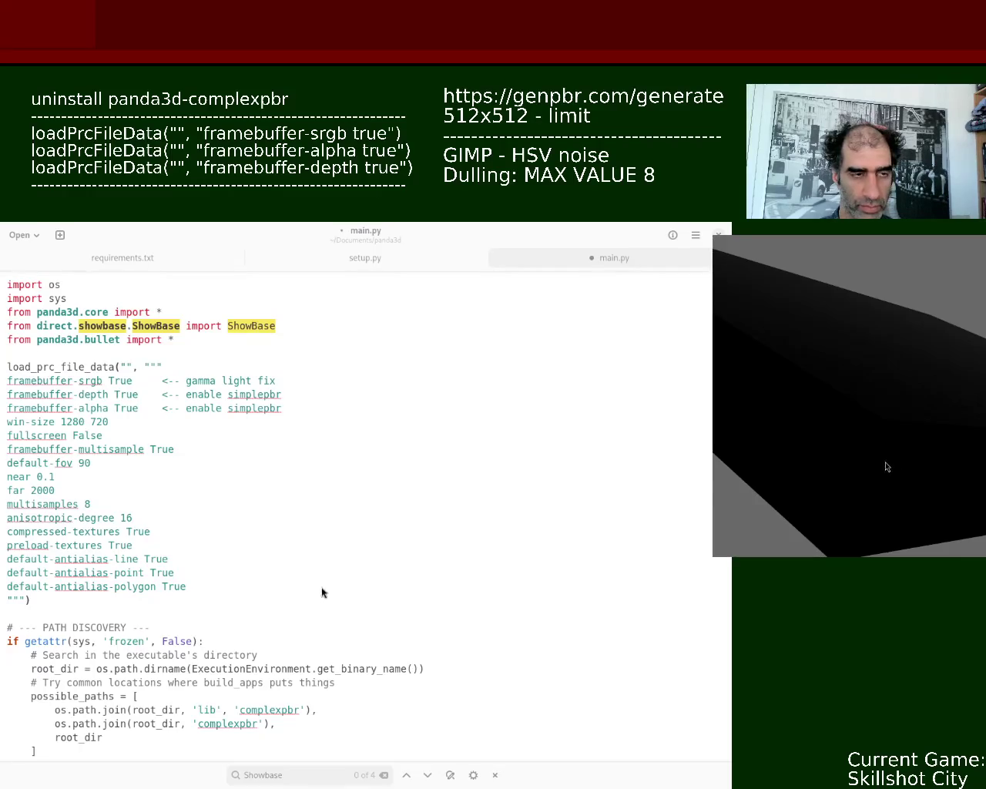
Step: Save main.py with its load_prc_file_data settings so the game window launches
key("ctrl+s")
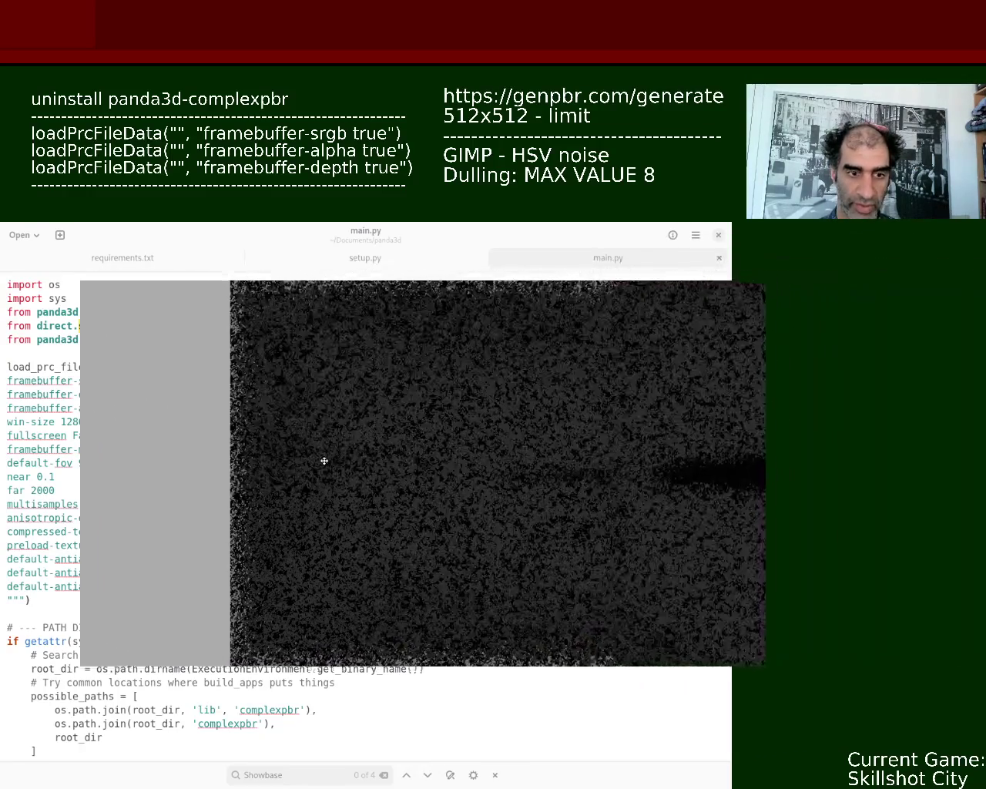
Step: Move the Panda3D game window into view and focus it to inspect the dark slab
left_click_drag(324, 460, 305, 465)
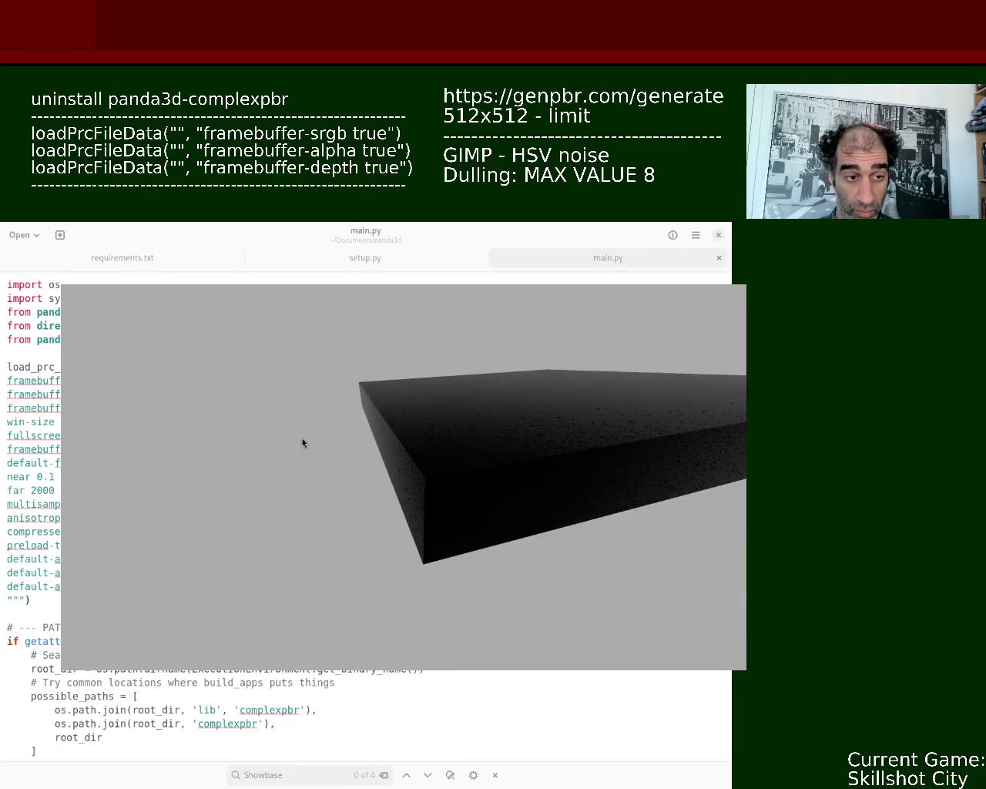
left_click(280, 588)
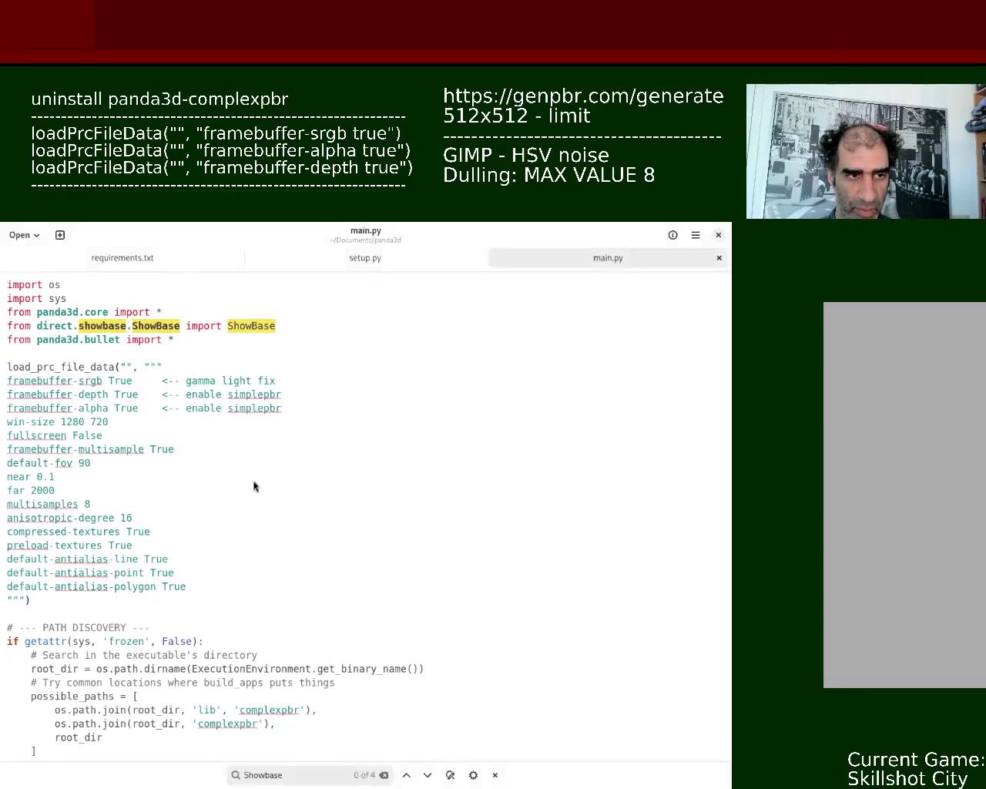
mouse_move(726, 380)
left_mouse_down()
mouse_move(726, 544)
mouse_move(725, 470)
left_mouse_up()
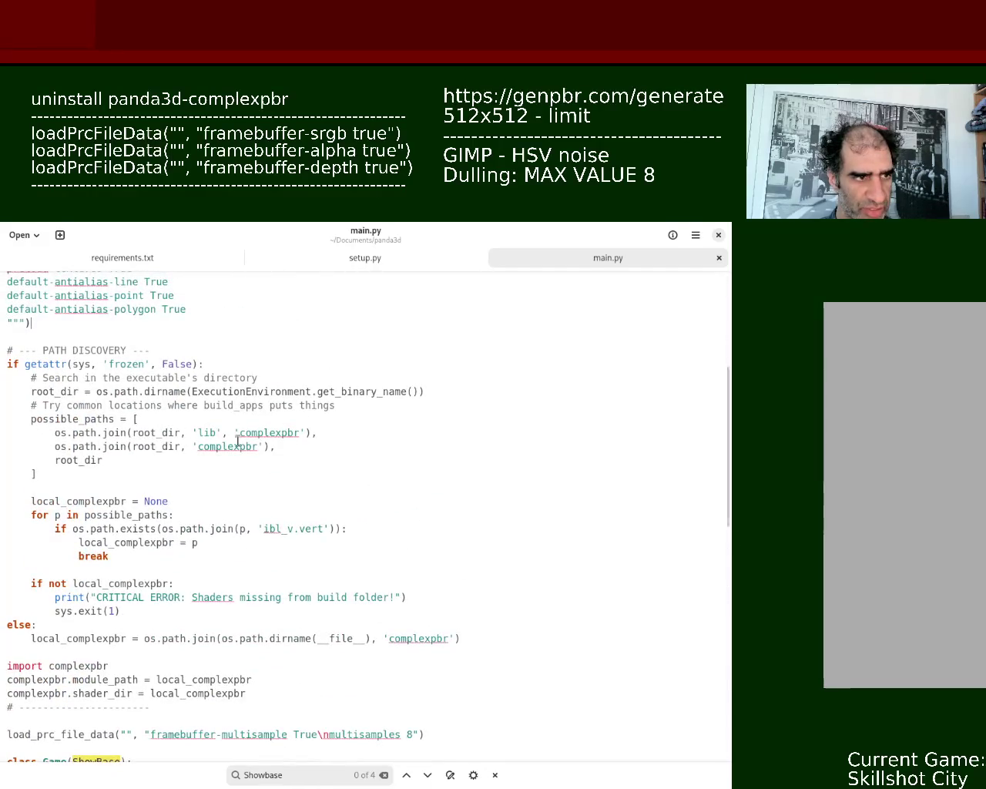
left_click_drag(80, 378, 260, 378)
left_click_drag(43, 391, 375, 392)
left_click(274, 413)
left_click_drag(99, 406, 333, 407)
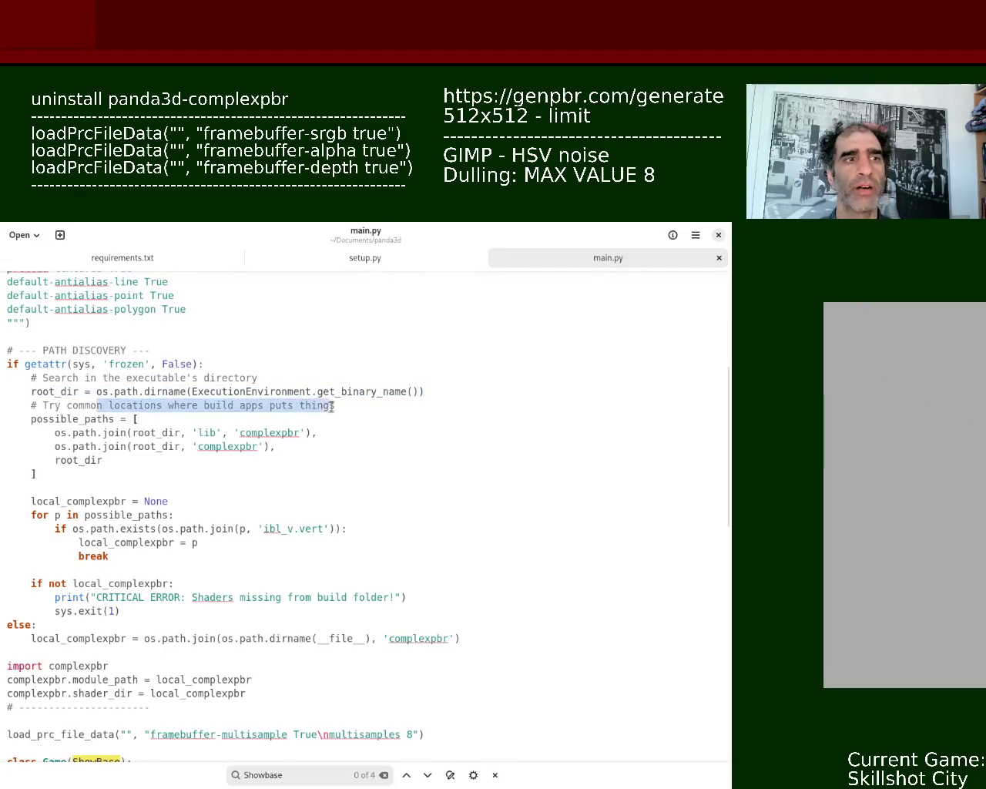
left_click(312, 431)
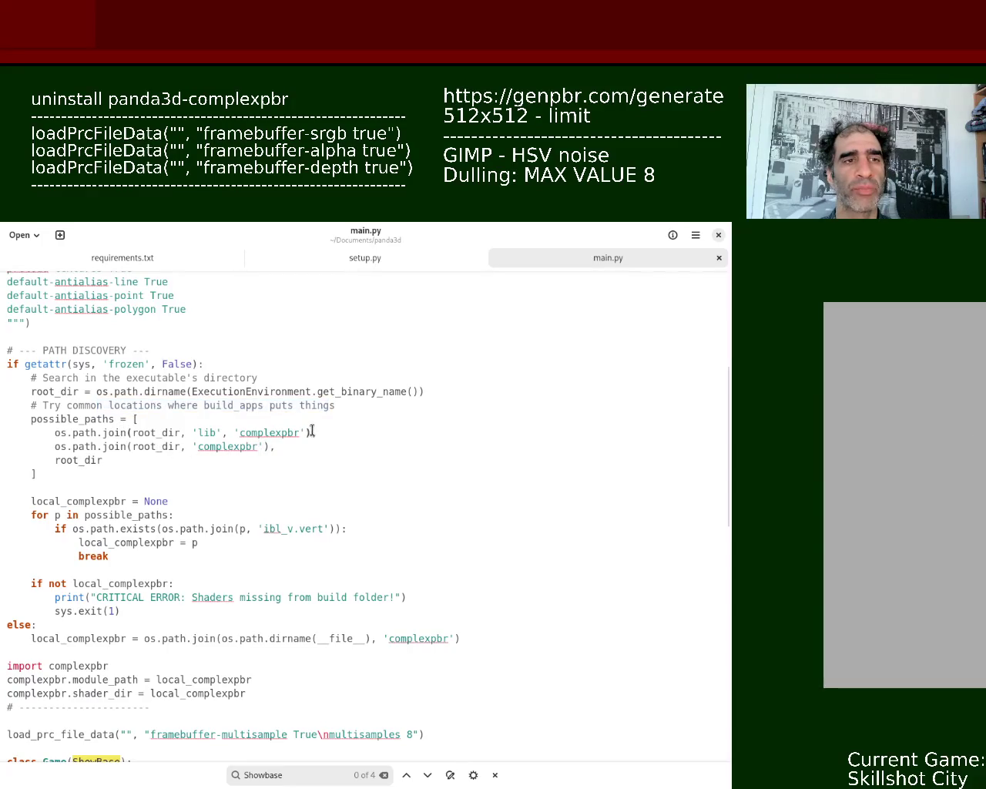
left_click_drag(32, 419, 306, 433)
left_click(67, 431)
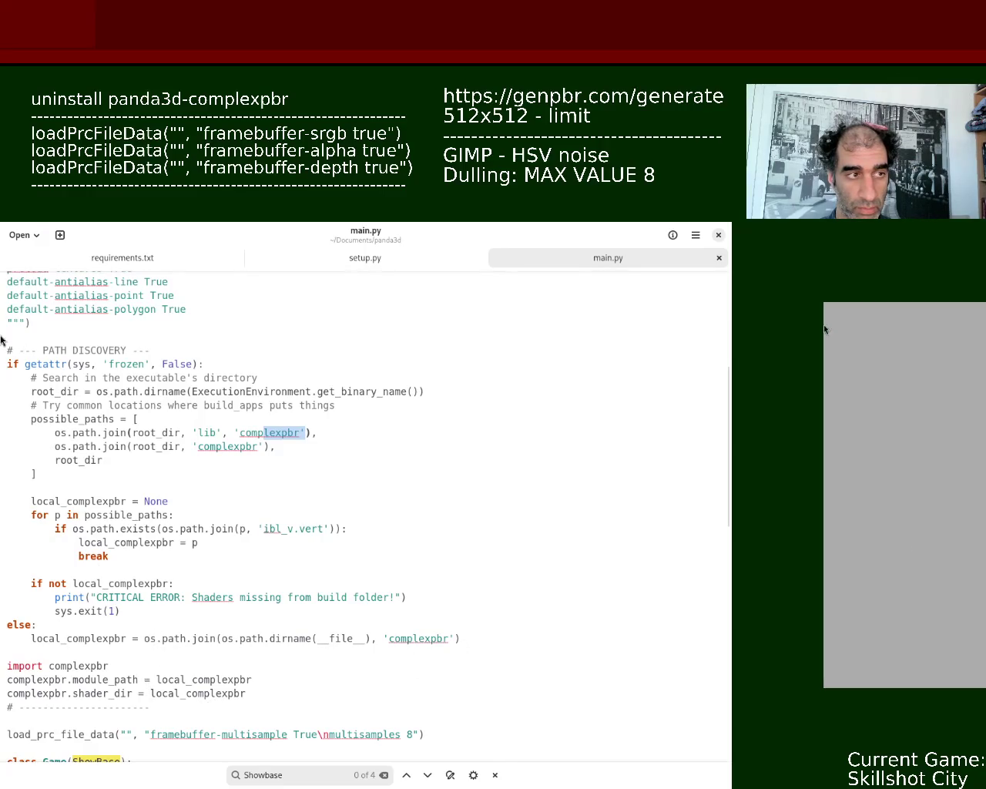
mouse_move(7, 349)
left_mouse_down()
mouse_move(31, 487)
mouse_move(71, 543)
mouse_move(128, 764)
mouse_move(155, 772)
mouse_move(148, 487)
left_mouse_up()
left_click_drag(108, 537, 6, 537)
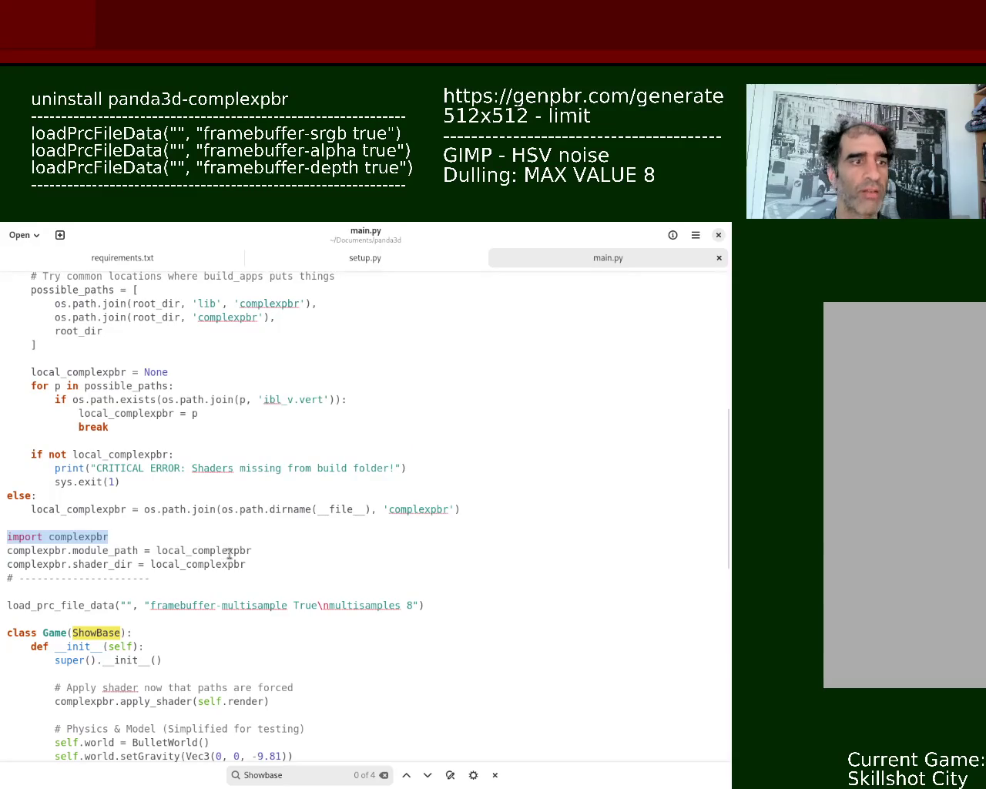
double_click(21, 550)
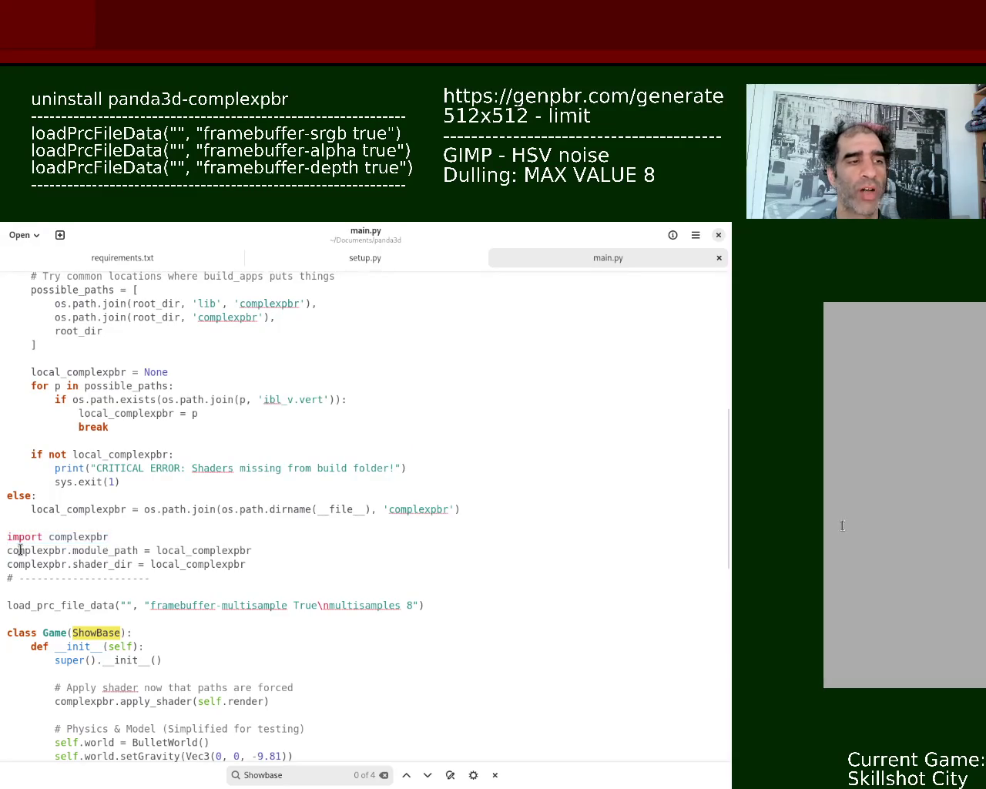
double_click(77, 550)
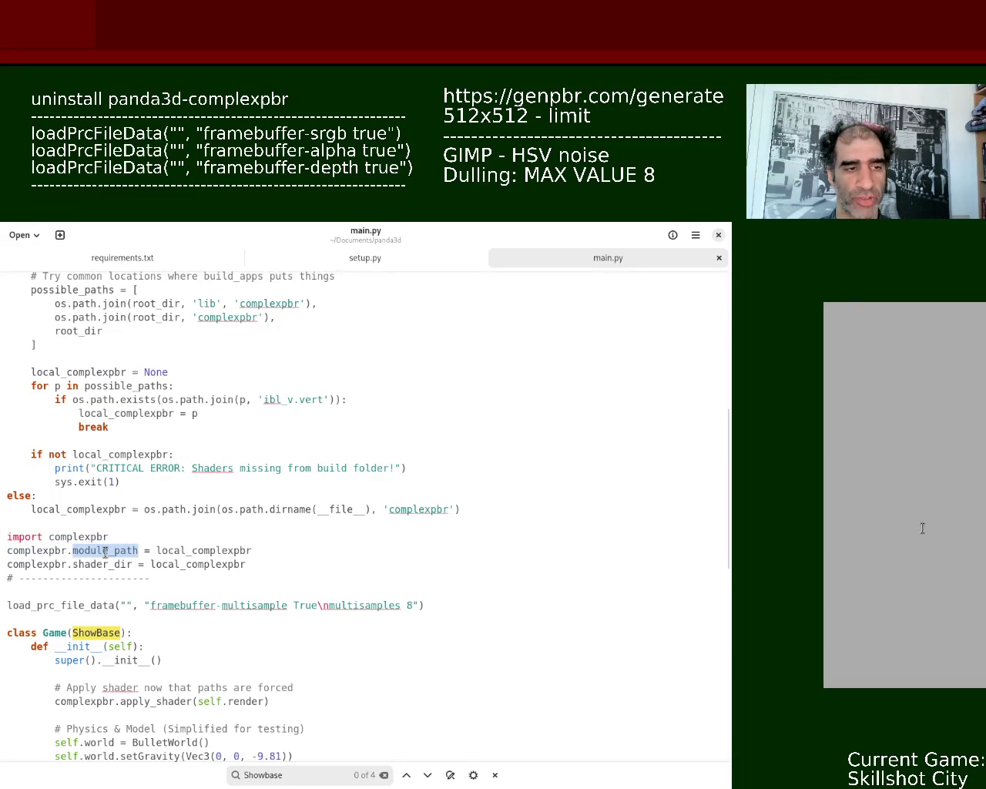
double_click(38, 564)
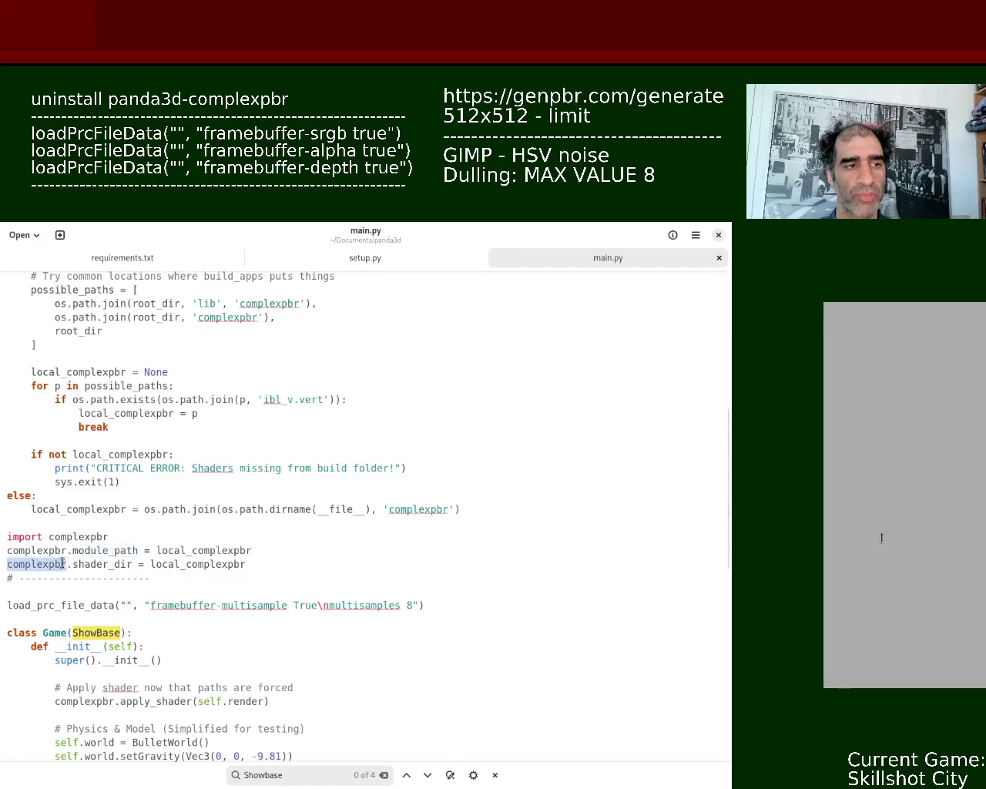
double_click(99, 564)
double_click(222, 565)
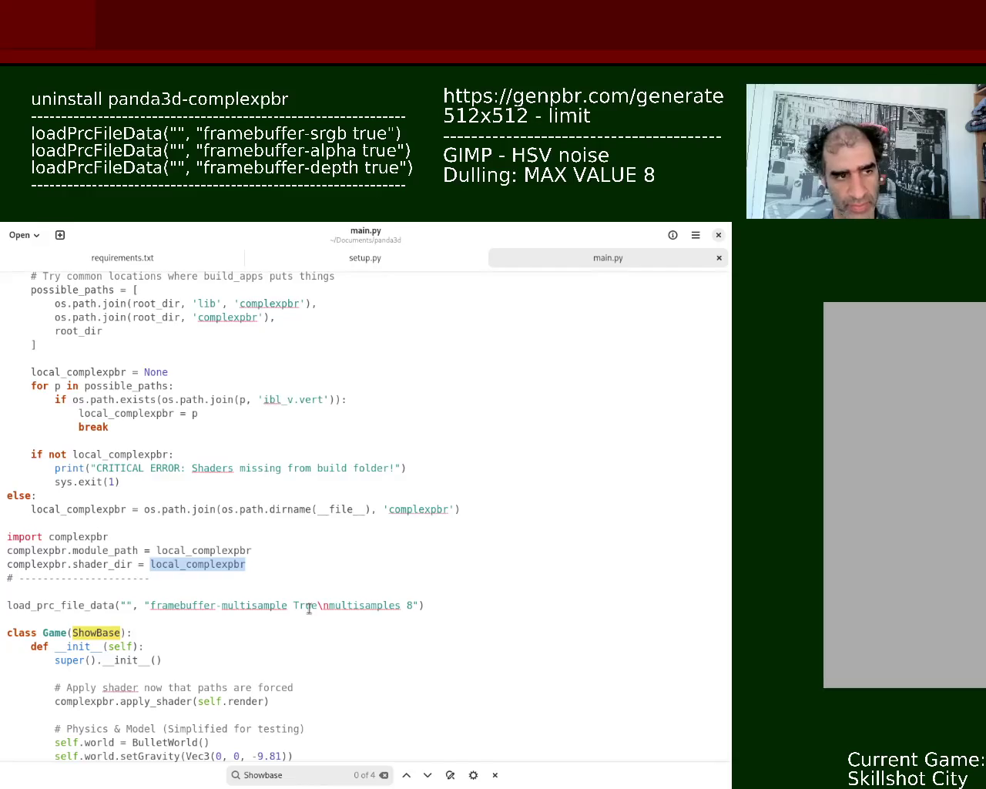
mouse_move(120, 482)
left_mouse_down()
mouse_move(77, 441)
mouse_move(137, 408)
mouse_move(137, 270)
mouse_move(282, 266)
mouse_move(198, 678)
mouse_move(139, 690)
left_mouse_up()
left_click(141, 510)
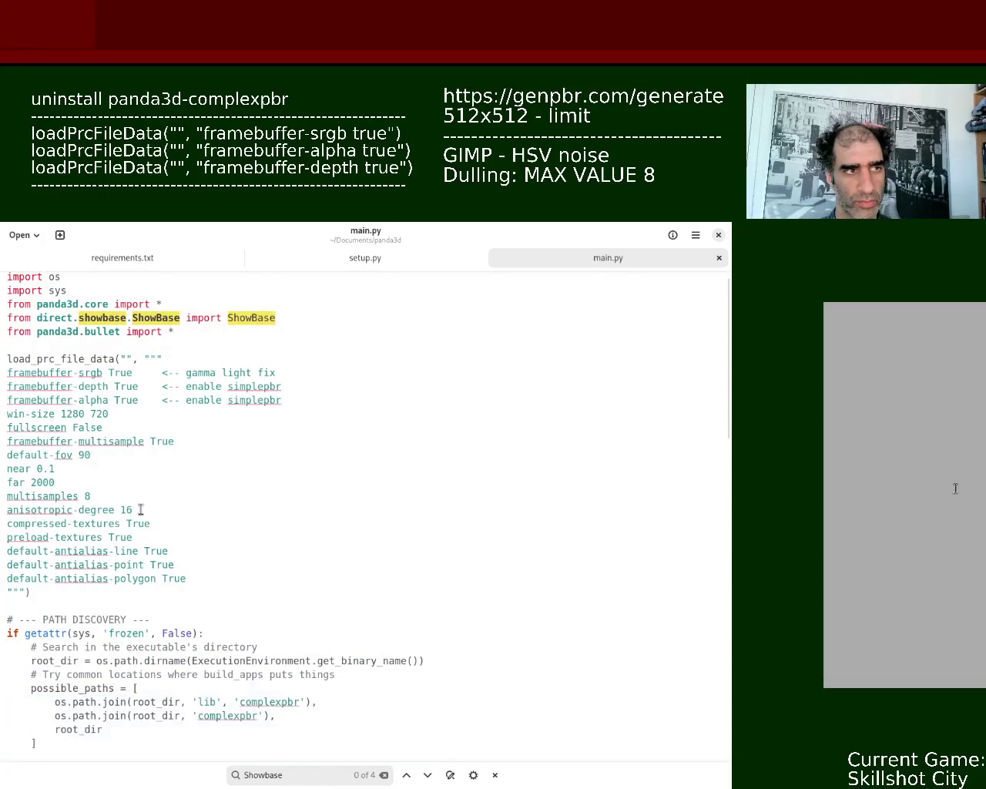
mouse_move(734, 408)
left_mouse_down()
mouse_move(734, 622)
mouse_move(734, 522)
left_mouse_up()
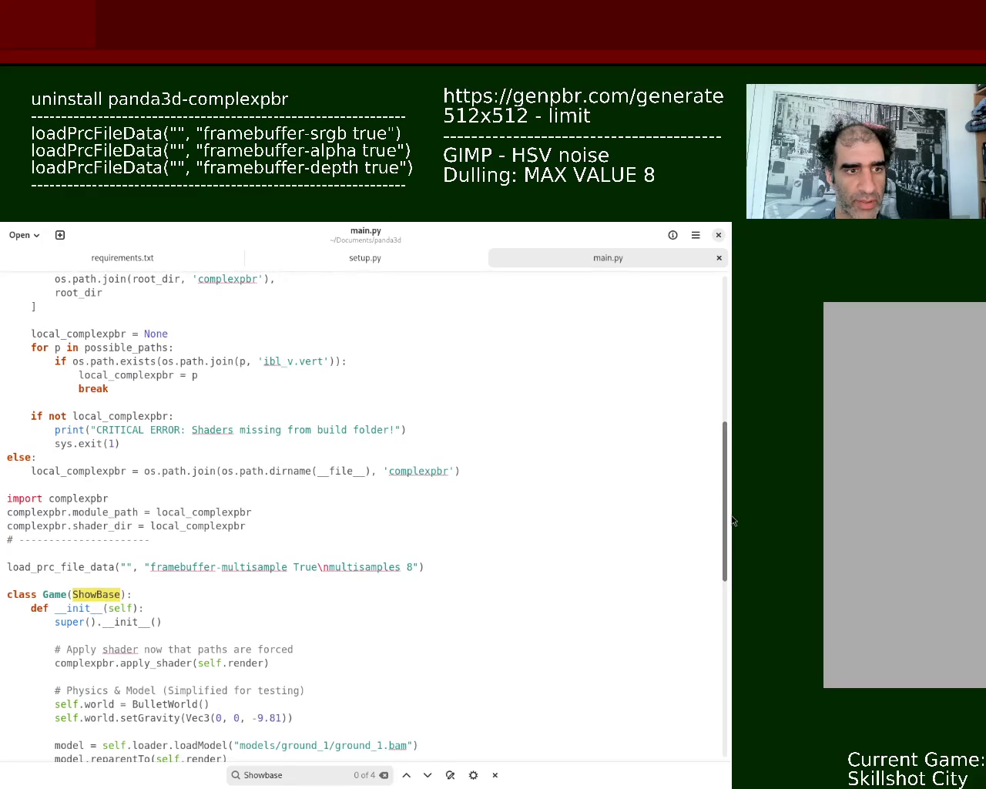
Step: Delete the framebuffer-multisample load_prc_file_data line from main.py and save the file
mouse_move(733, 522)
left_mouse_down()
mouse_move(734, 332)
mouse_move(733, 474)
left_mouse_up()
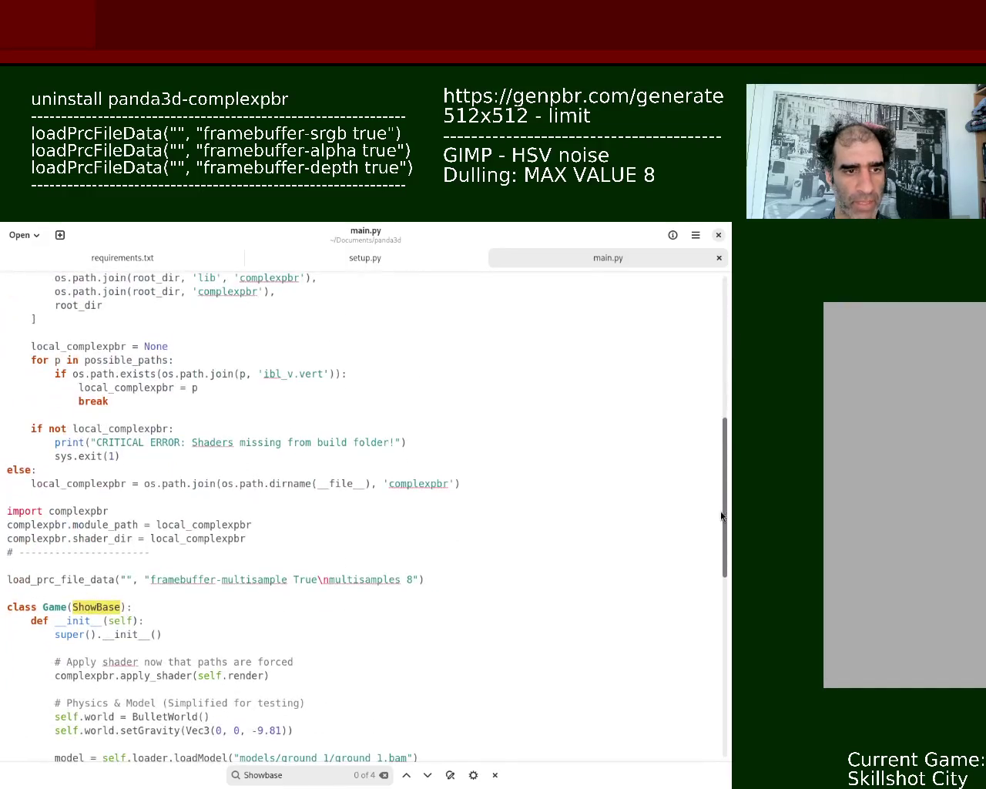
triple_click(246, 583)
key("BackSpace")
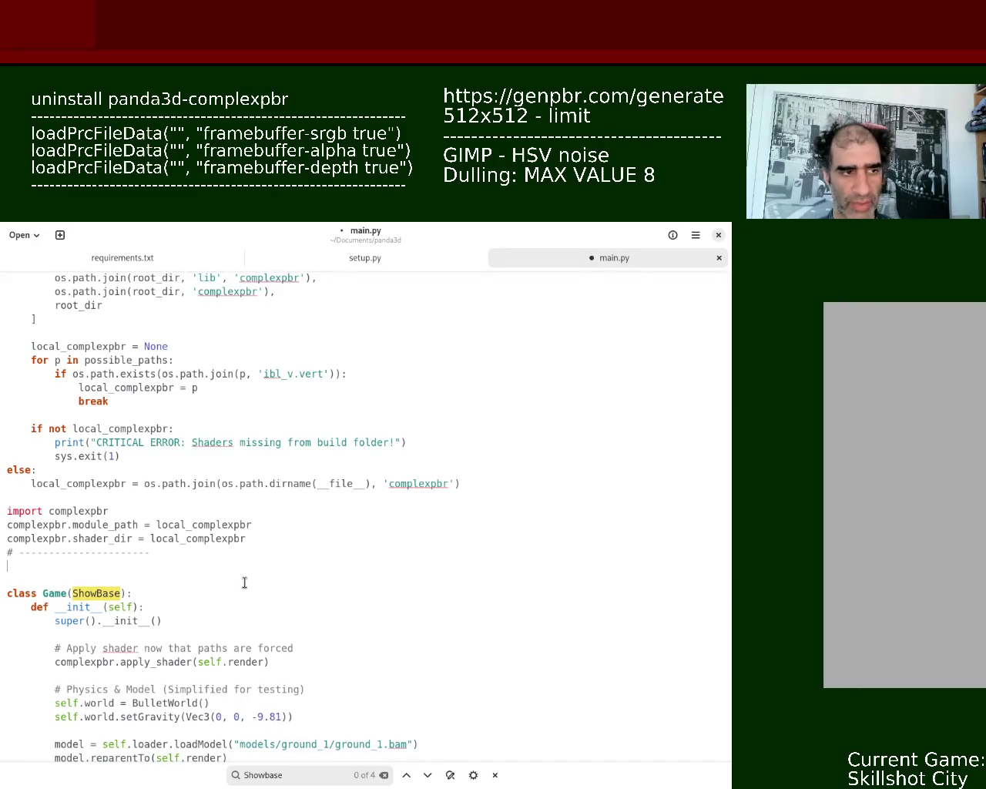
key("ctrl+s")
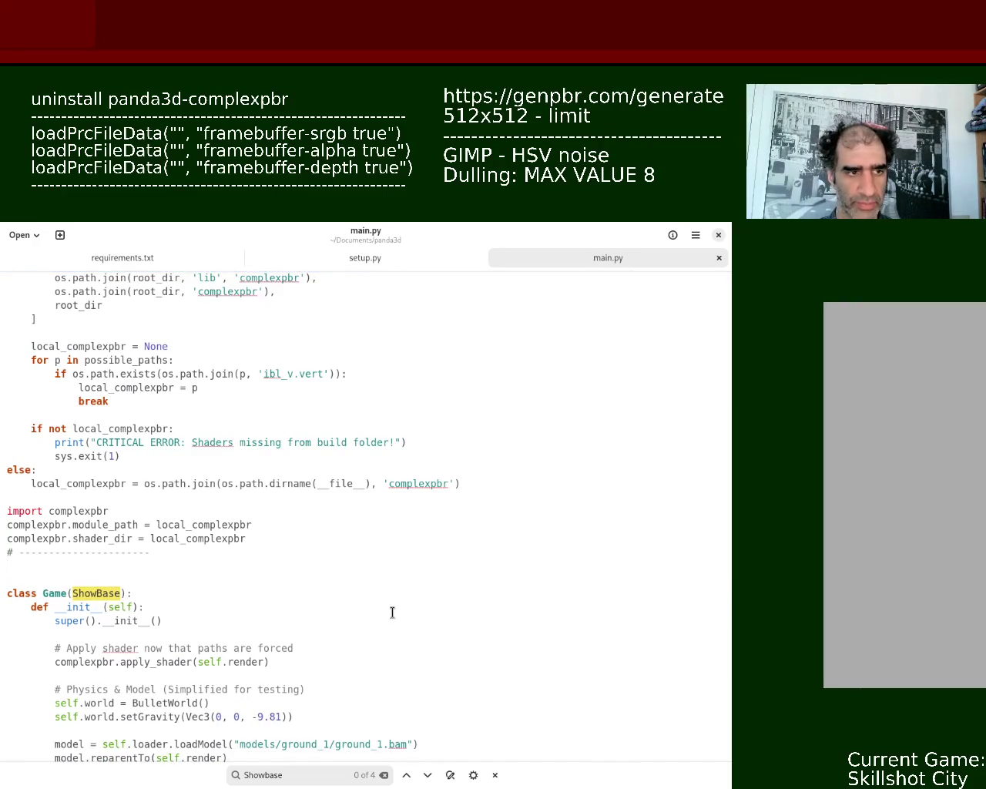
left_click_drag(718, 552, 718, 631)
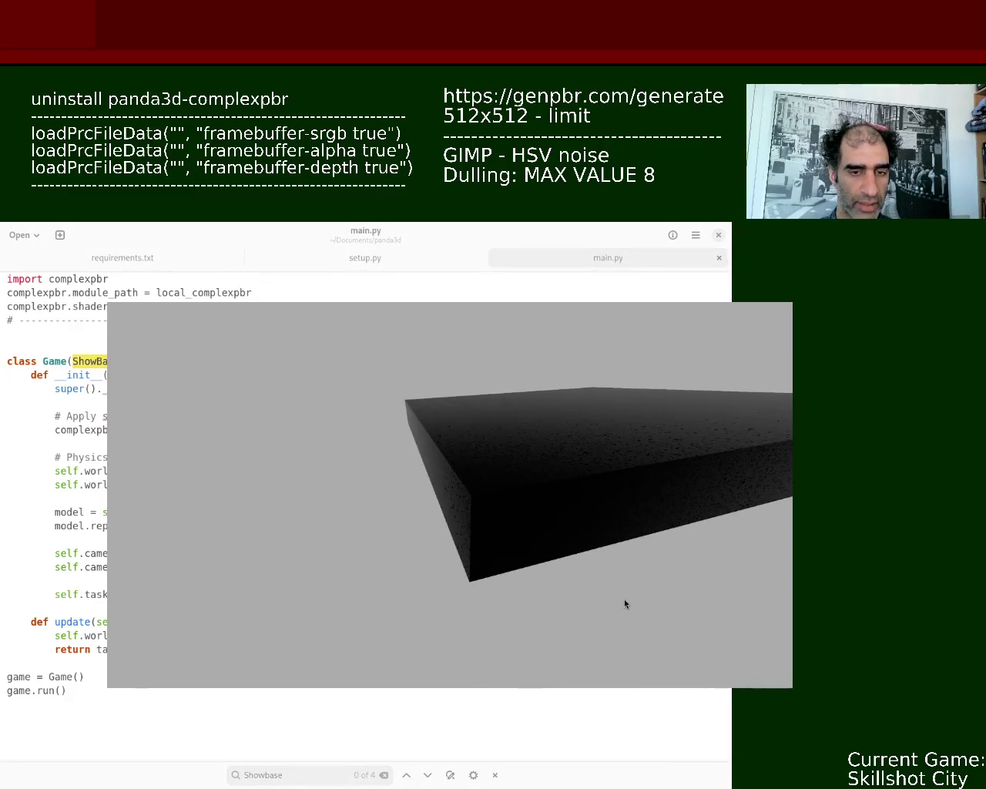
Step: Orbit to a close side view of the slab, then move the game window down-left and enlarge it
mouse_move(514, 474)
left_mouse_down()
mouse_move(496, 405)
mouse_move(521, 469)
mouse_move(513, 483)
mouse_move(531, 469)
mouse_move(591, 470)
mouse_move(583, 451)
left_mouse_up()
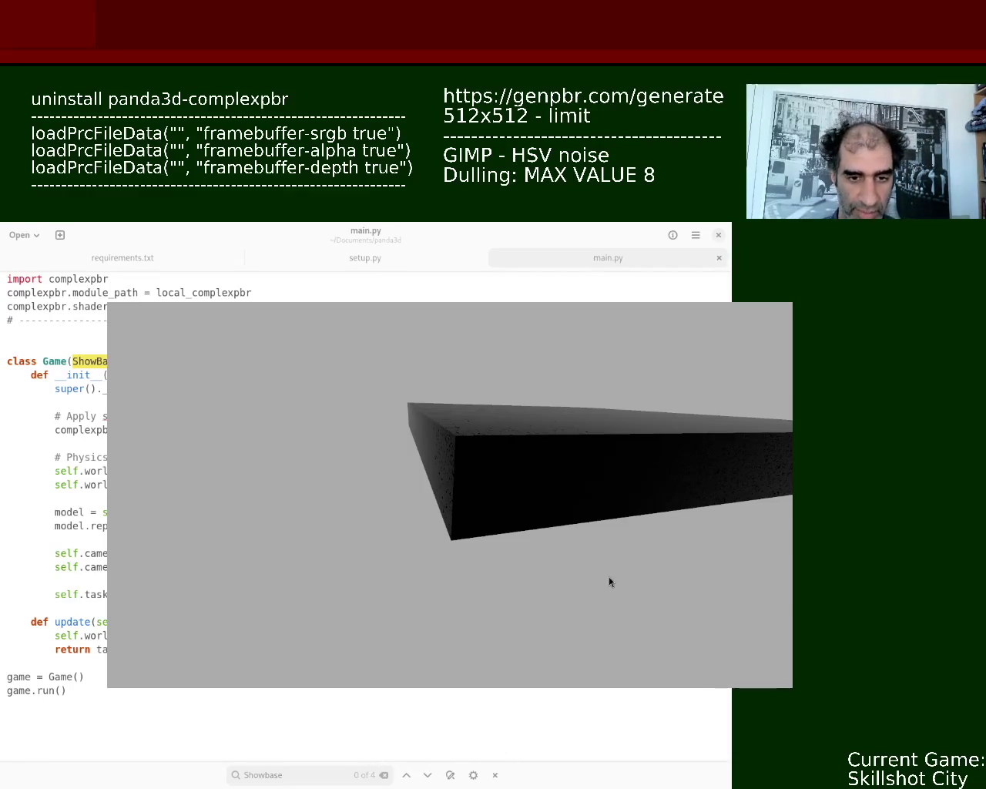
mouse_move(548, 445)
left_mouse_down()
mouse_move(570, 493)
mouse_move(573, 451)
mouse_move(546, 441)
mouse_move(555, 449)
mouse_move(541, 455)
left_mouse_up()
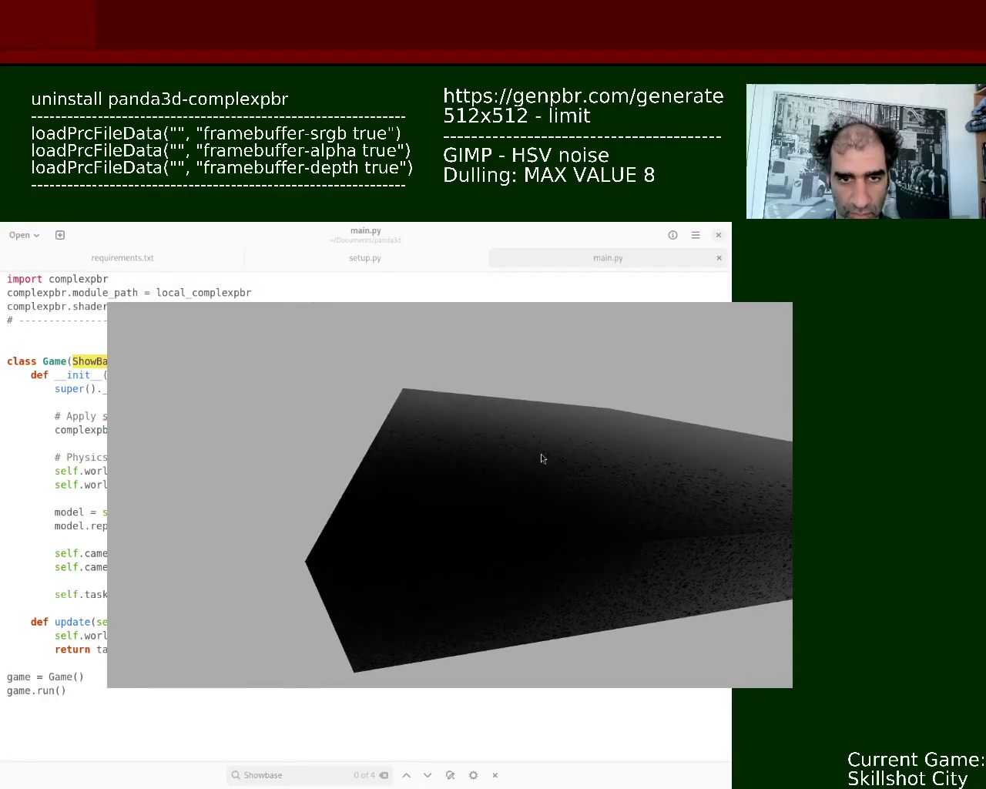
mouse_move(476, 456)
left_mouse_down()
mouse_move(349, 548)
mouse_move(330, 598)
left_mouse_up()
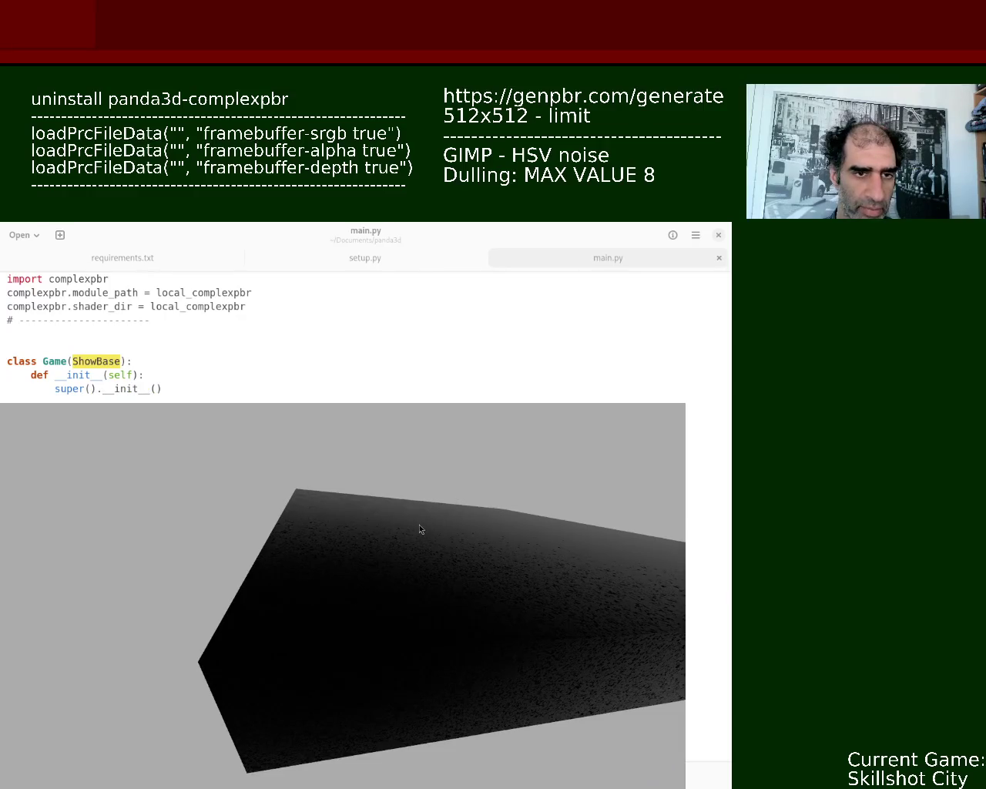
left_click_drag(419, 529, 696, 312)
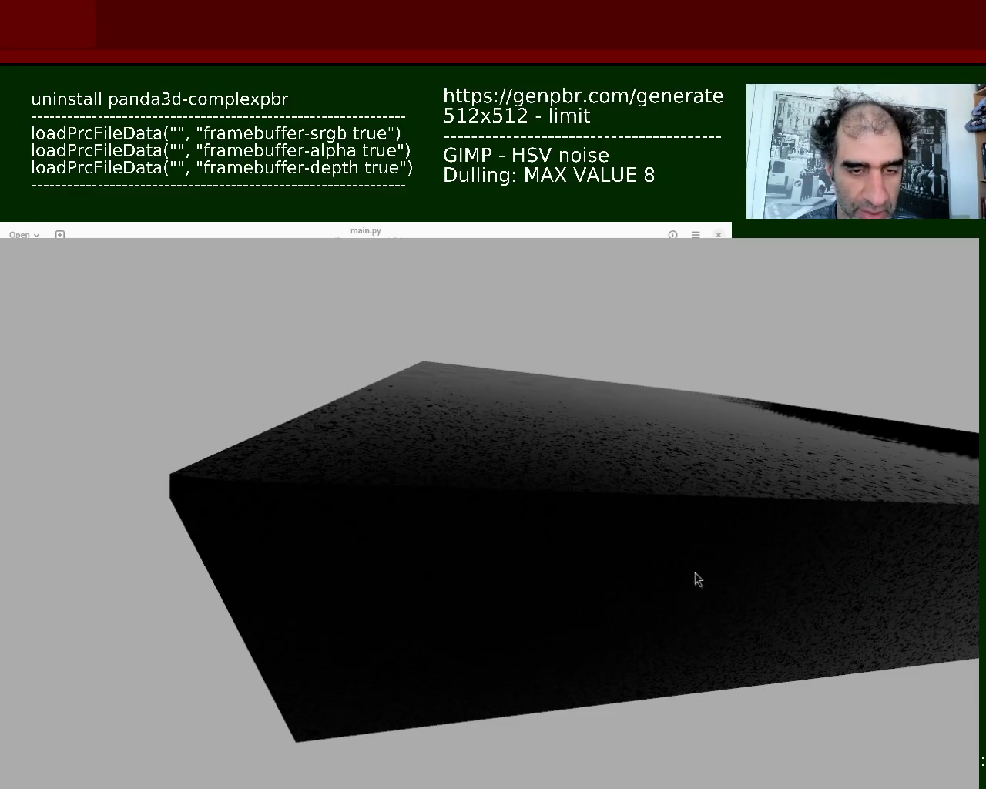
Step: Rotate and zoom the camera closer to the slab's speckled top surface
mouse_move(561, 504)
left_mouse_down()
mouse_move(580, 548)
mouse_move(548, 483)
mouse_move(627, 623)
left_mouse_up()
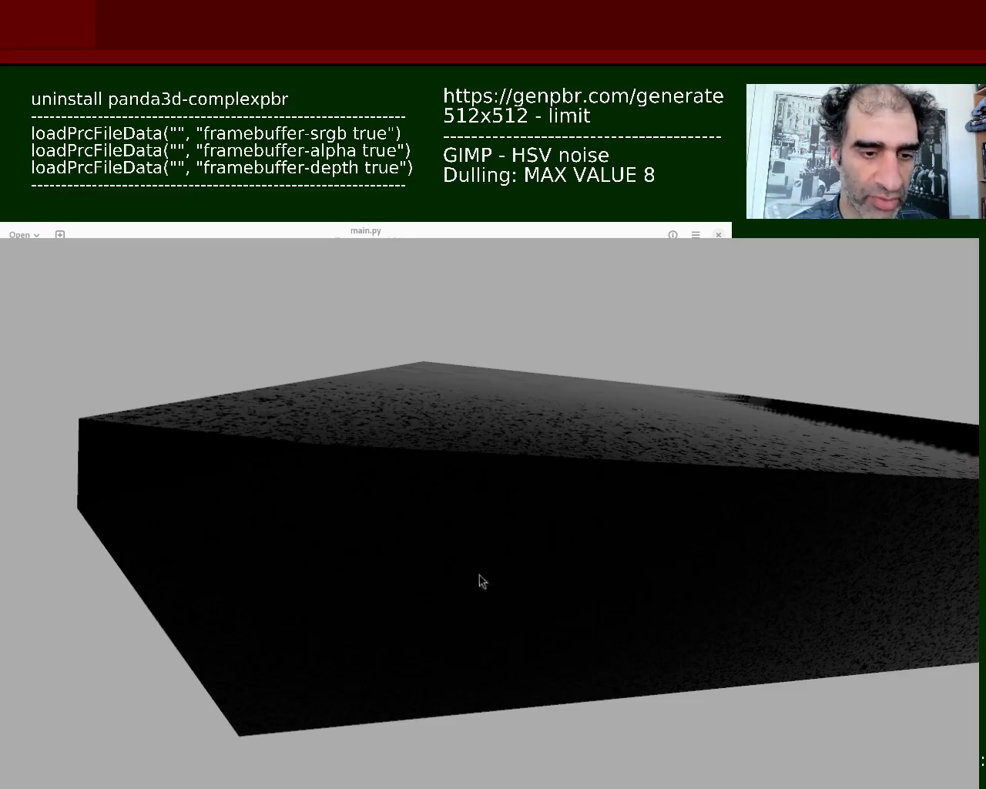
mouse_move(557, 424)
left_mouse_down()
mouse_move(571, 455)
mouse_move(565, 418)
mouse_move(508, 447)
mouse_move(538, 428)
mouse_move(610, 321)
left_mouse_up()
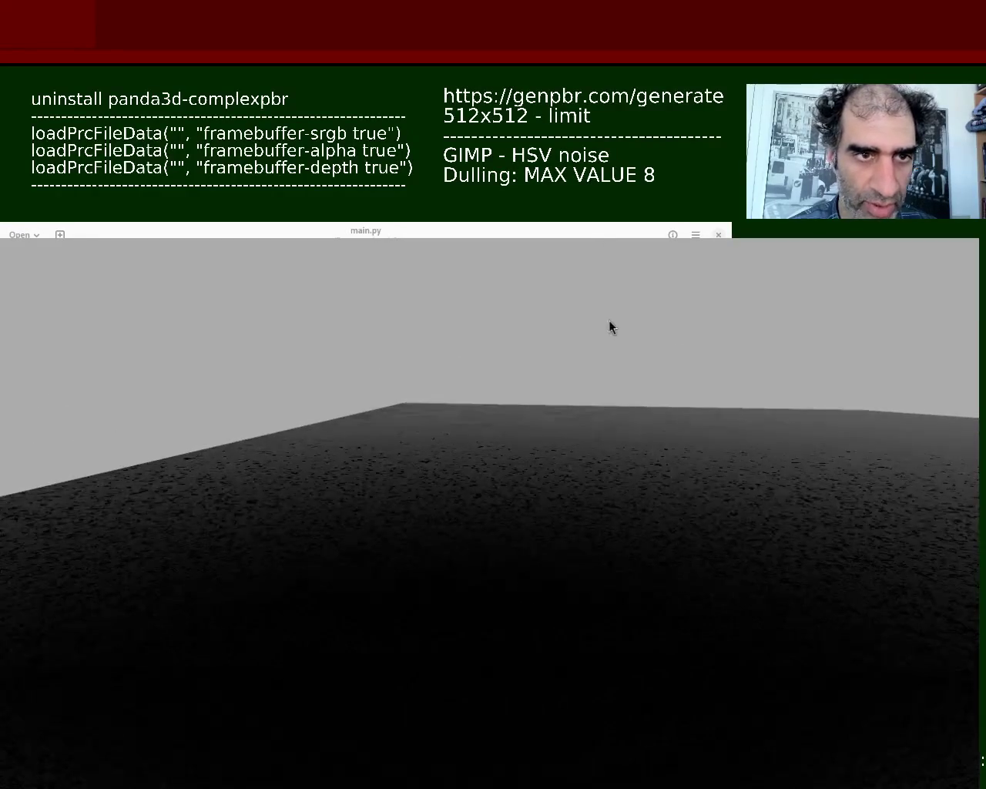
Step: Rotate the camera across the slab's top until it shows as a tilted dark square
mouse_move(589, 509)
left_mouse_down()
mouse_move(588, 537)
mouse_move(589, 510)
mouse_move(546, 511)
mouse_move(555, 519)
mouse_move(594, 509)
left_mouse_up()
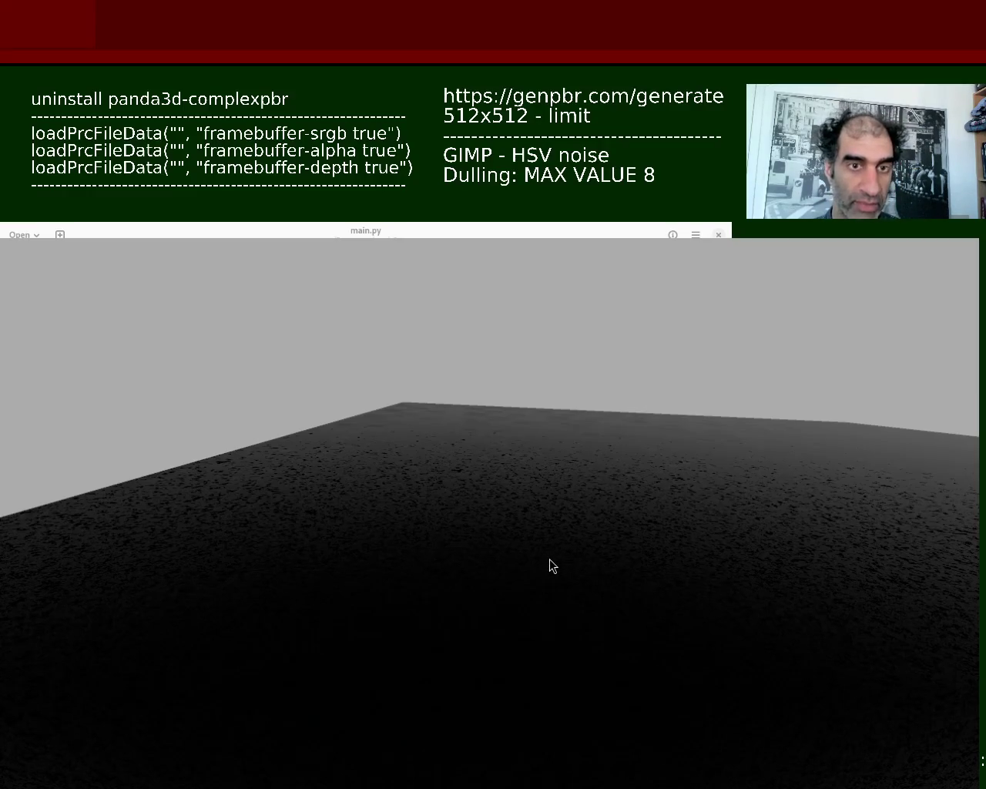
mouse_move(564, 647)
left_mouse_down()
mouse_move(480, 606)
mouse_move(493, 537)
mouse_move(470, 524)
mouse_move(440, 529)
mouse_move(465, 529)
mouse_move(468, 557)
mouse_move(478, 534)
mouse_move(445, 517)
mouse_move(372, 525)
mouse_move(427, 571)
mouse_move(408, 517)
mouse_move(438, 484)
mouse_move(452, 613)
mouse_move(525, 628)
left_mouse_up()
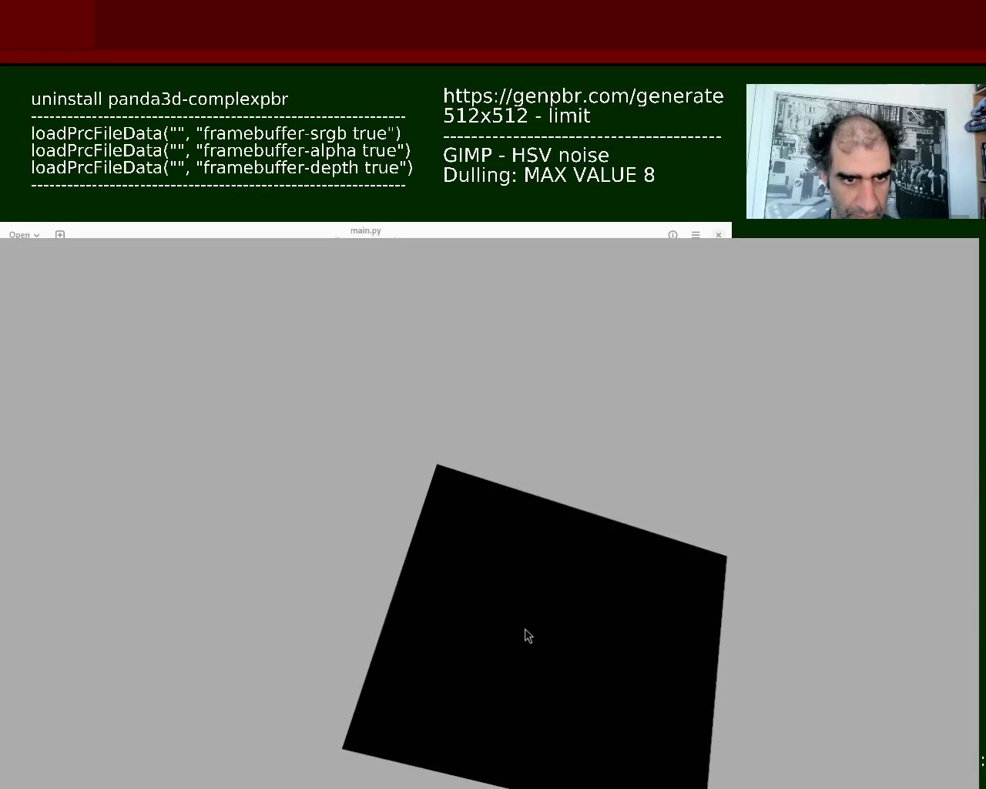
mouse_move(547, 573)
left_mouse_down()
mouse_move(529, 577)
mouse_move(473, 654)
mouse_move(458, 625)
mouse_move(461, 642)
mouse_move(484, 641)
mouse_move(486, 563)
mouse_move(501, 566)
left_mouse_up()
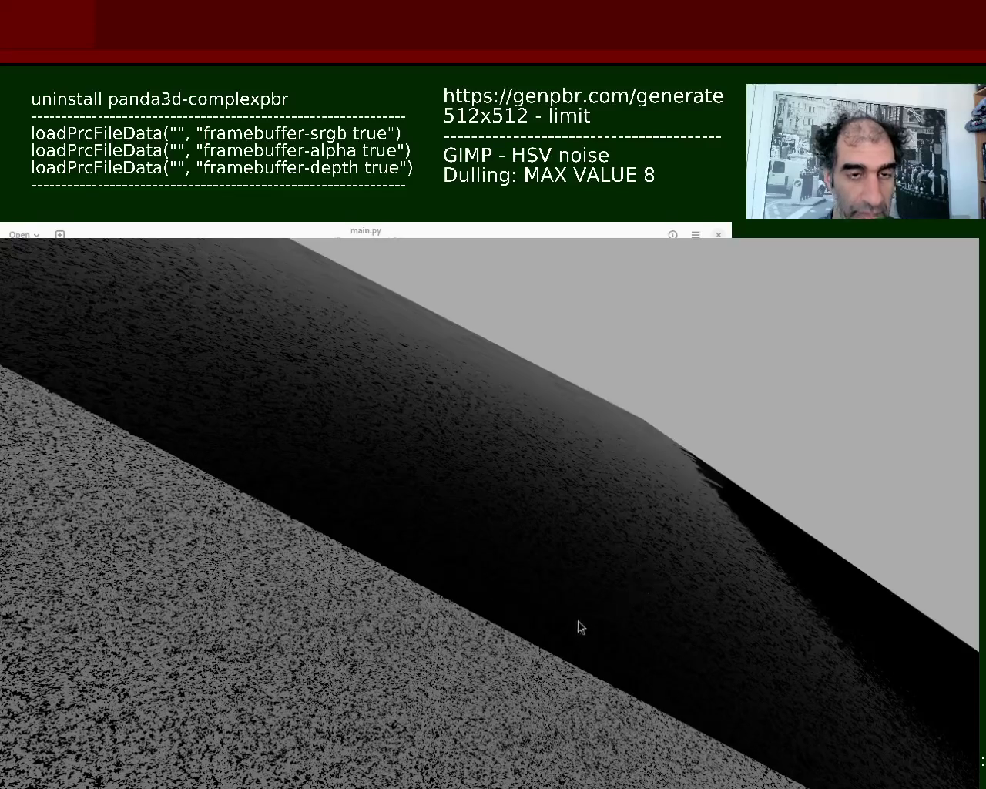
Step: Zoom close to the slab surface, then rotate until the slab forms a dark diagonal wedge
mouse_move(517, 537)
left_mouse_down()
mouse_move(493, 570)
mouse_move(543, 536)
mouse_move(526, 520)
mouse_move(535, 555)
mouse_move(544, 503)
mouse_move(516, 557)
mouse_move(562, 546)
mouse_move(561, 525)
left_mouse_up()
mouse_move(646, 691)
left_mouse_down()
mouse_move(636, 680)
mouse_move(681, 685)
mouse_move(544, 594)
mouse_move(409, 486)
mouse_move(418, 487)
mouse_move(392, 501)
mouse_move(399, 480)
mouse_move(297, 447)
mouse_move(310, 439)
left_mouse_up()
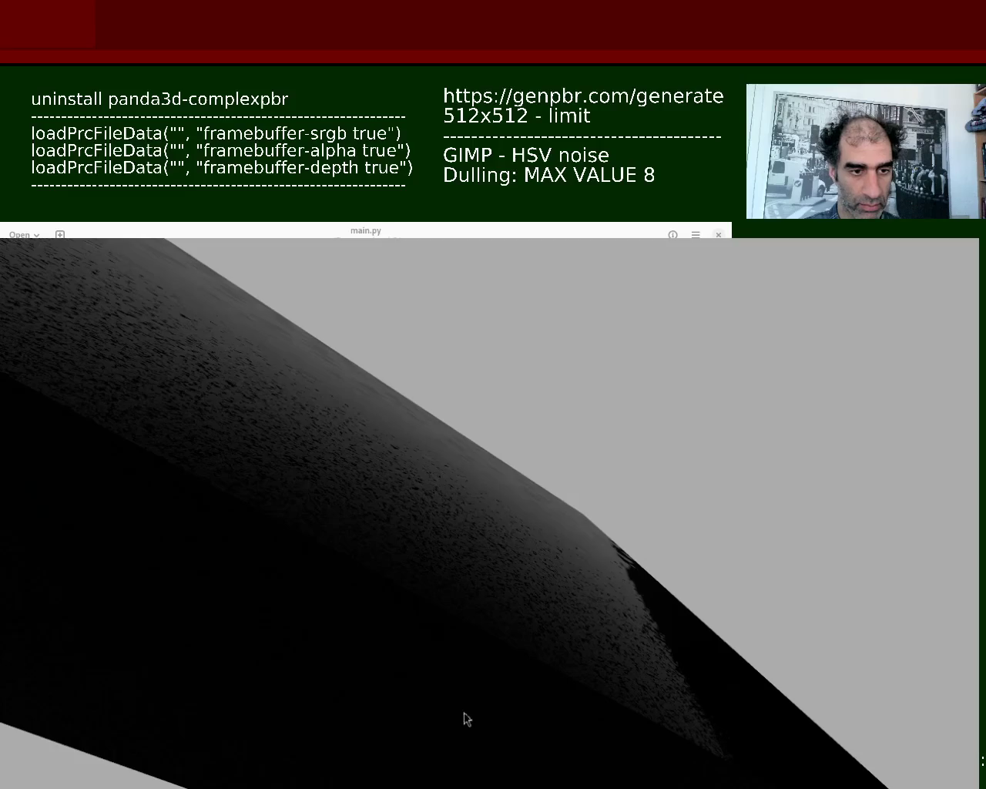
Step: Append '- use local copy' to the 'uninstall panda3d-complexpbr' overlay note
type(" (loca")
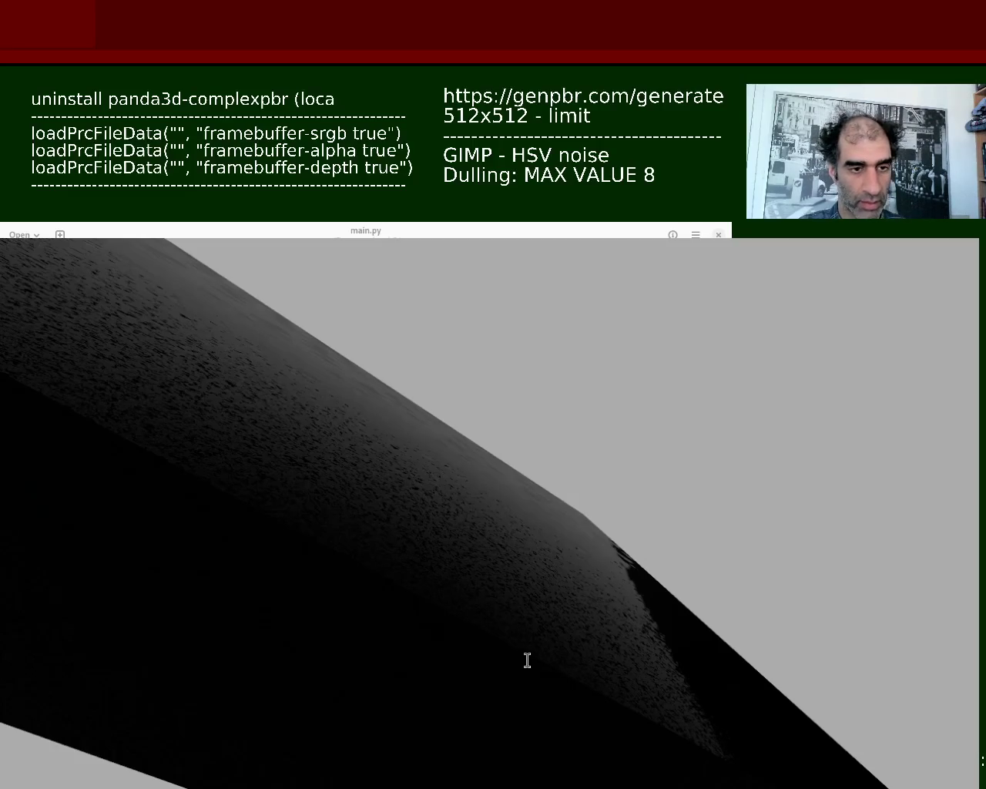
type("l copy instead)")
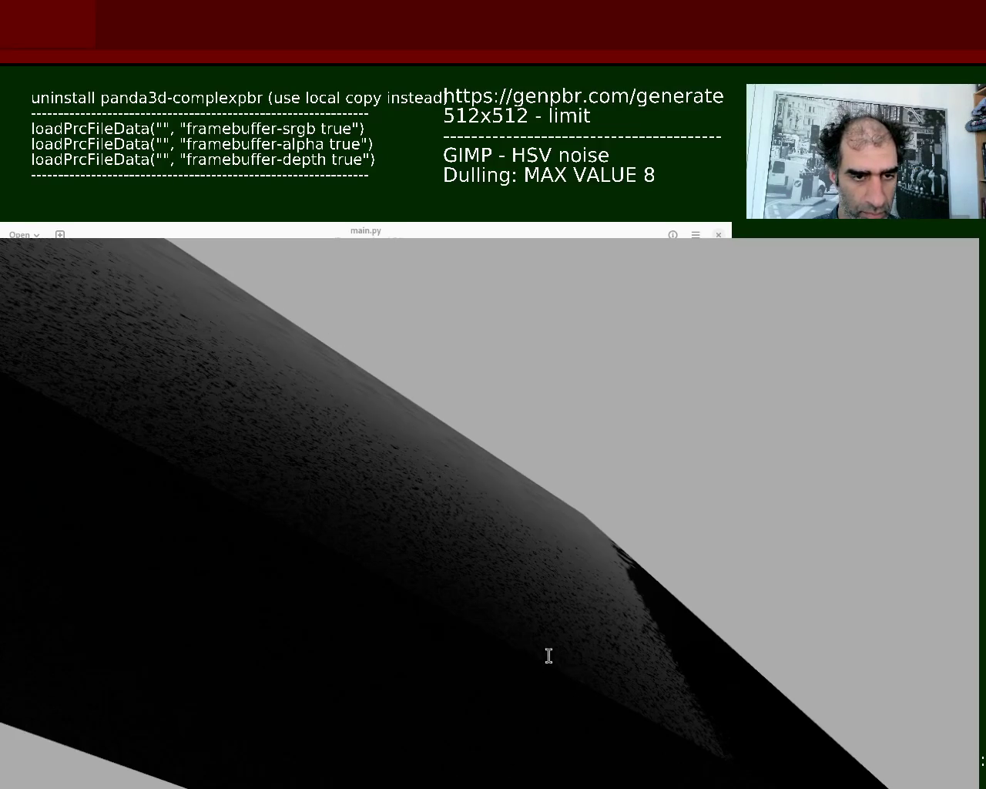
key("BackSpace")
key("BackSpace")
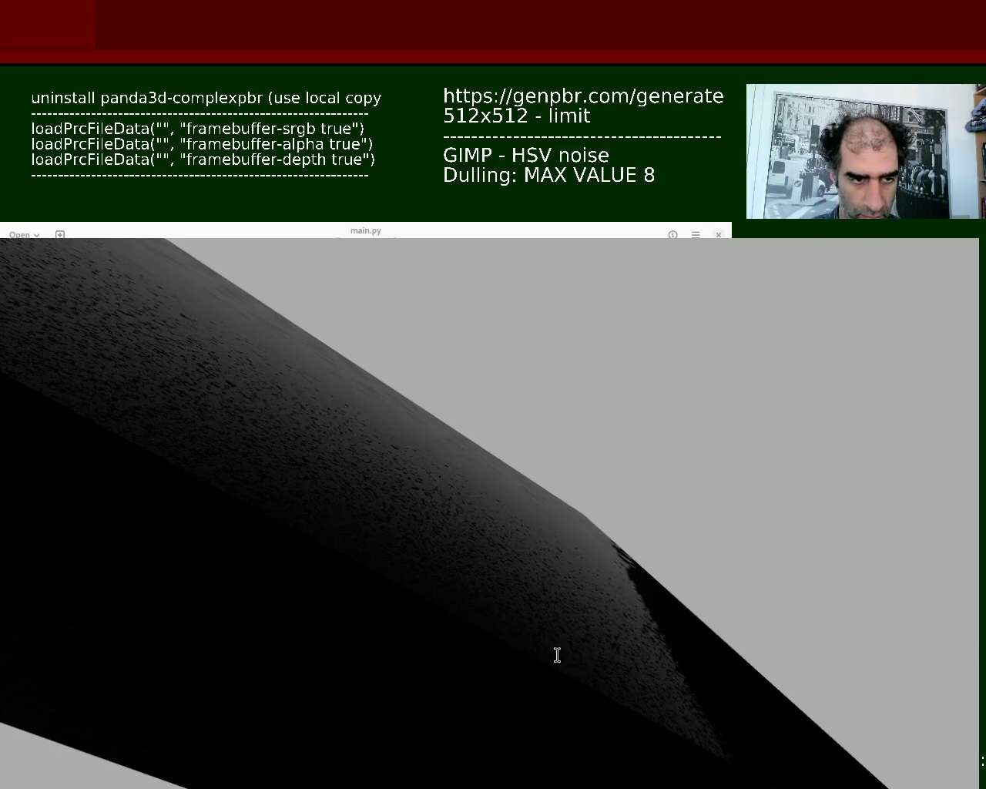
key("BackSpace")
type("-")
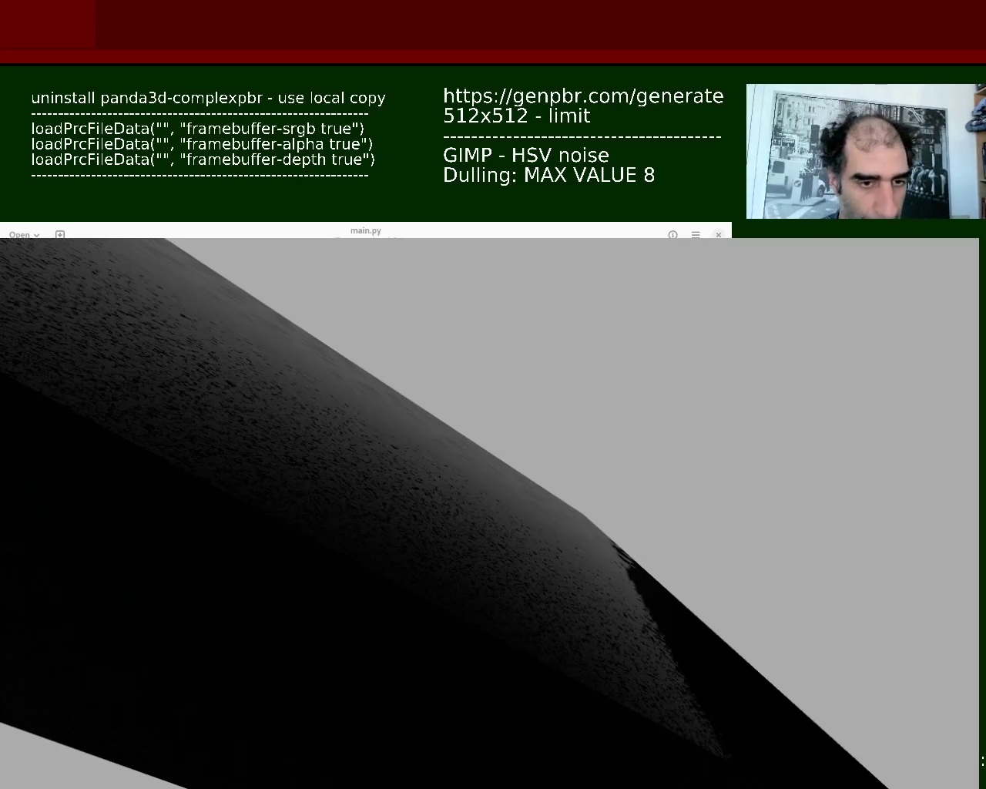
Step: Fly the camera with W and S, then orbit for a close view of the slab's noisy top
key("w")
key("s")
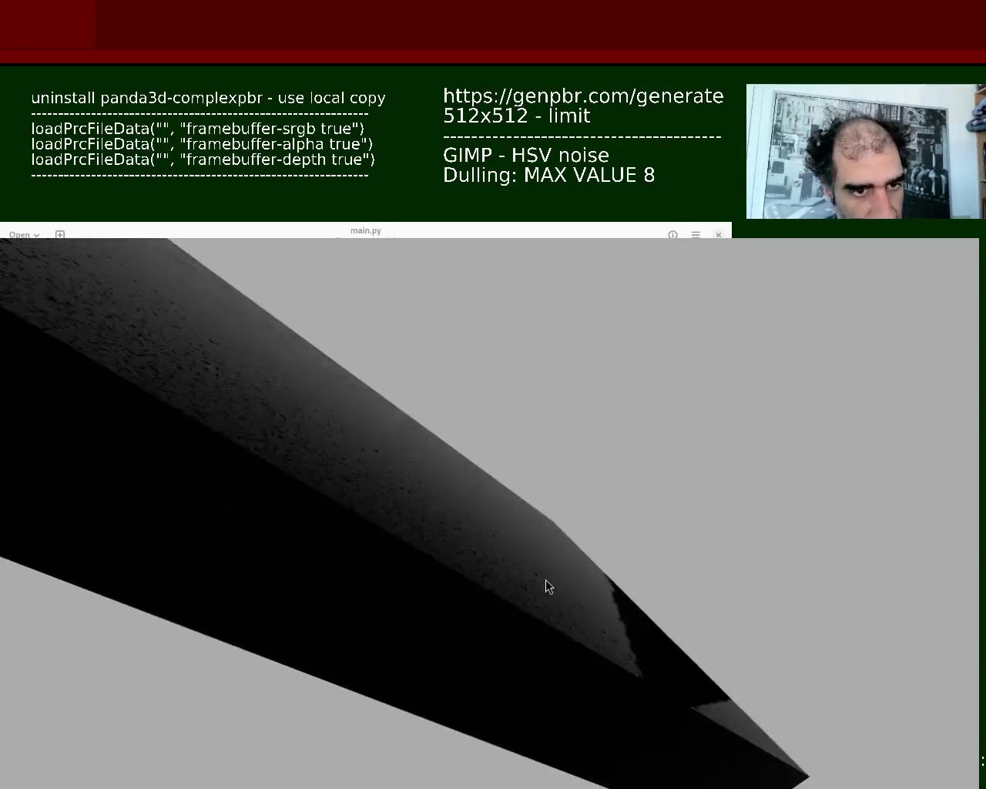
key("w")
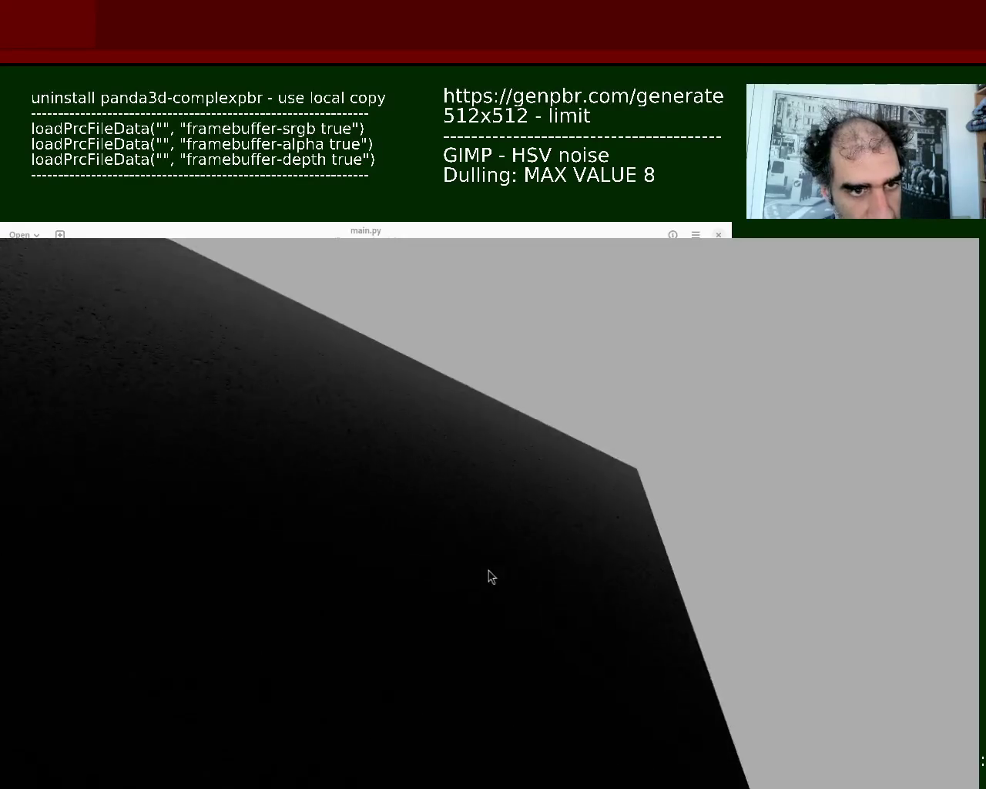
key("s")
key("w")
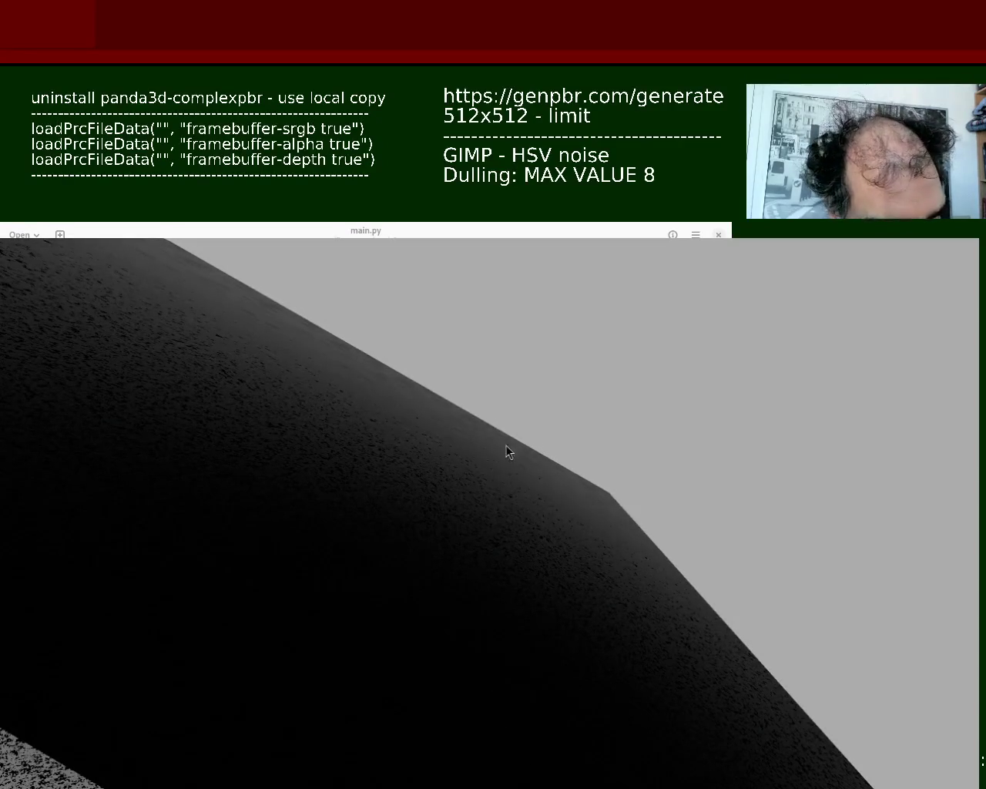
mouse_move(689, 663)
left_mouse_down()
mouse_move(460, 591)
mouse_move(510, 503)
mouse_move(557, 544)
mouse_move(535, 557)
mouse_move(540, 548)
left_mouse_up()
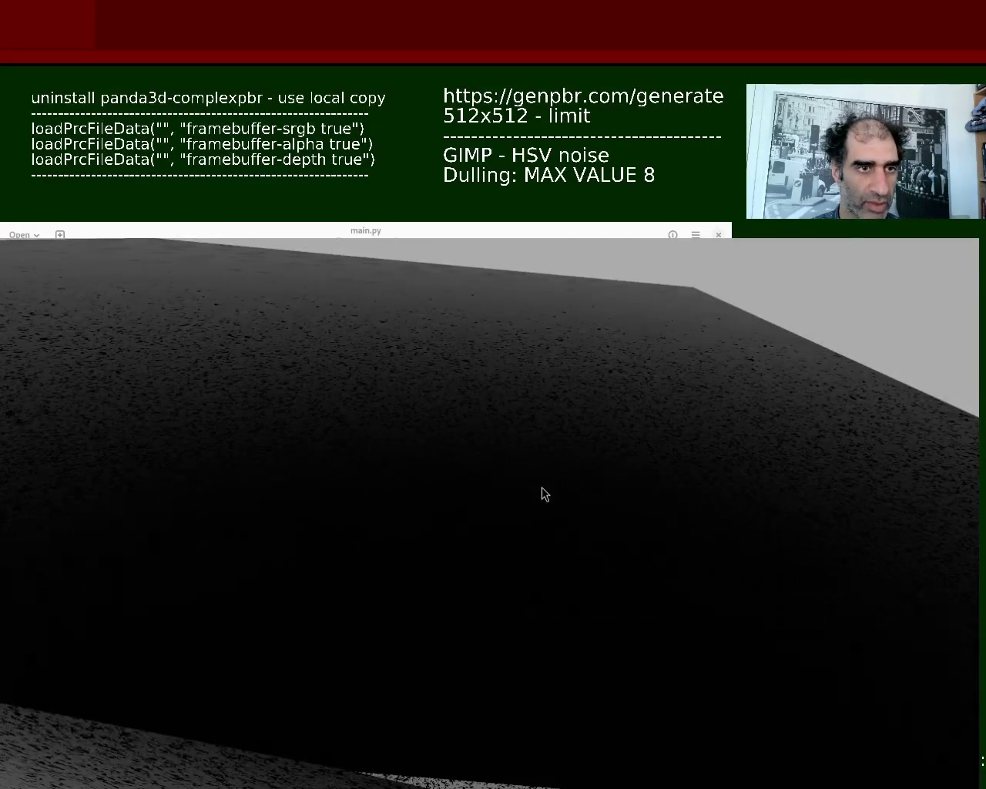
mouse_move(542, 487)
left_mouse_down()
mouse_move(482, 474)
mouse_move(492, 459)
left_mouse_up()
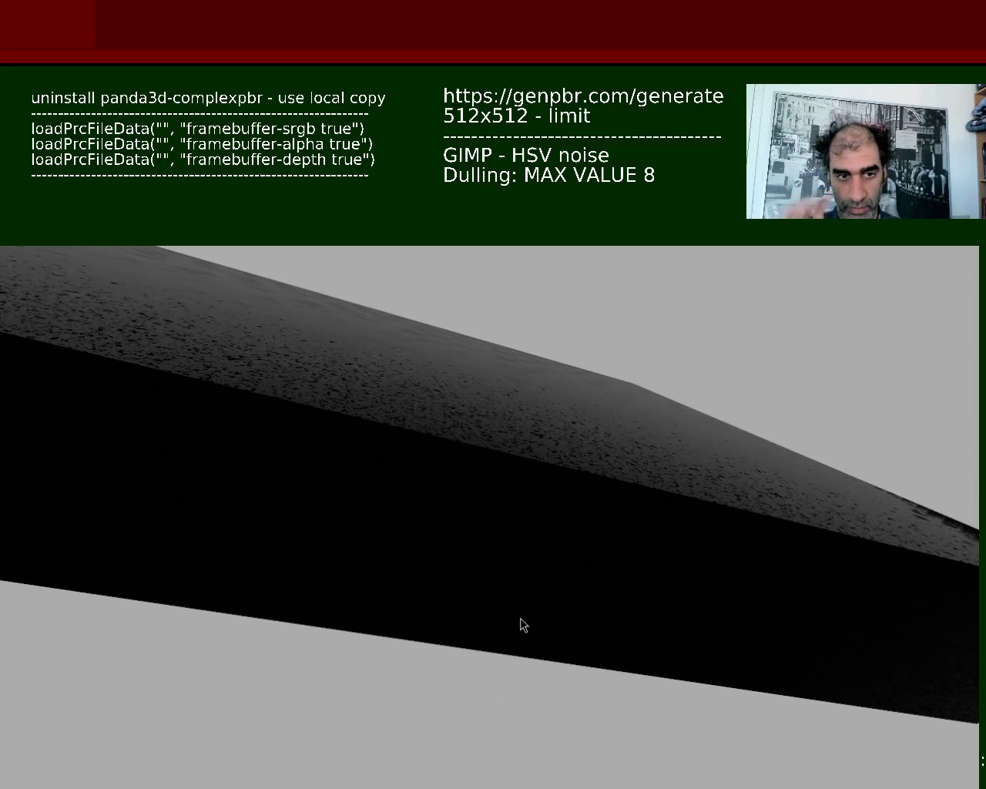
Step: Orbit the camera sideways so the slab's speckled top recedes rightward toward its tapered end
mouse_move(610, 500)
left_mouse_down()
mouse_move(603, 529)
mouse_move(621, 500)
left_mouse_up()
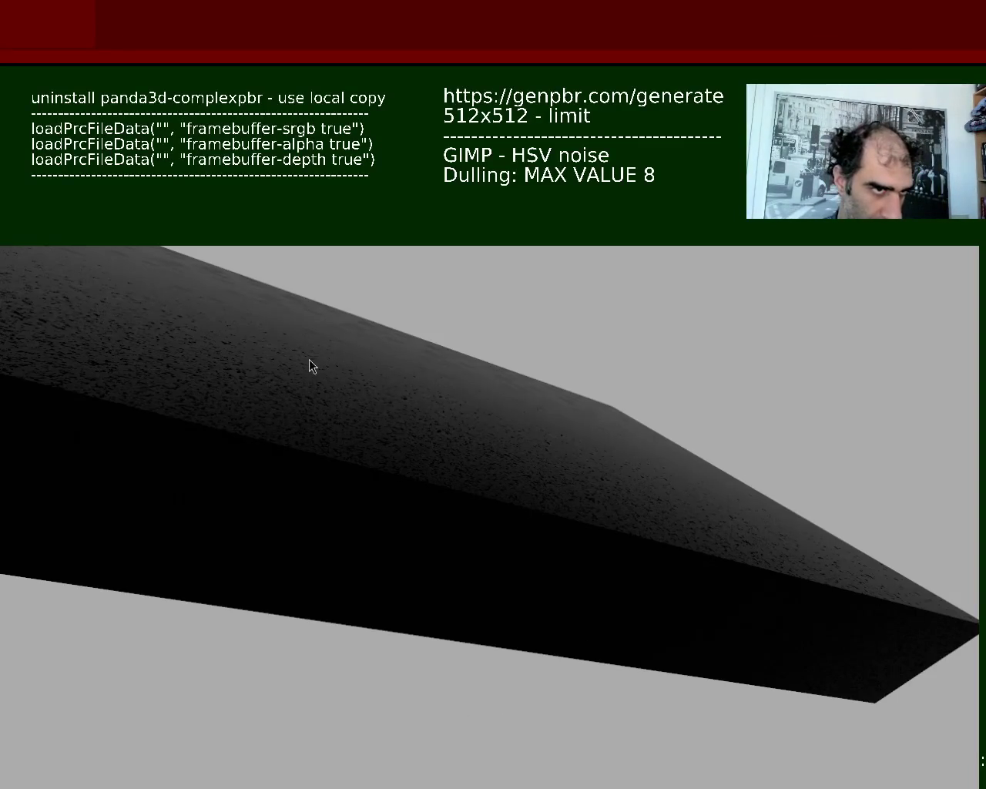
Step: Swing the camera around the block, then fly down to reveal the speckled grey floor and dark ridge
mouse_move(579, 498)
left_mouse_down()
mouse_move(559, 521)
mouse_move(514, 477)
mouse_move(520, 513)
mouse_move(542, 529)
mouse_move(561, 464)
mouse_move(558, 481)
mouse_move(573, 471)
left_mouse_up()
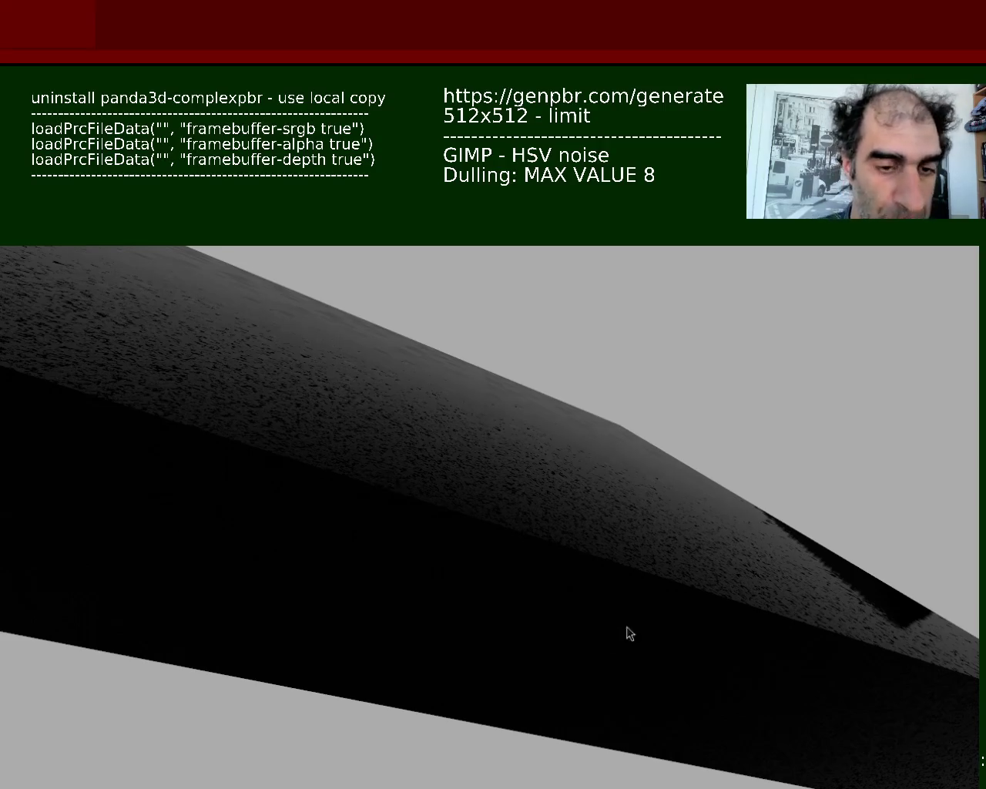
mouse_move(755, 766)
left_mouse_down()
mouse_move(550, 544)
mouse_move(526, 553)
mouse_move(531, 526)
mouse_move(546, 529)
mouse_move(562, 508)
mouse_move(610, 490)
mouse_move(548, 530)
left_mouse_up()
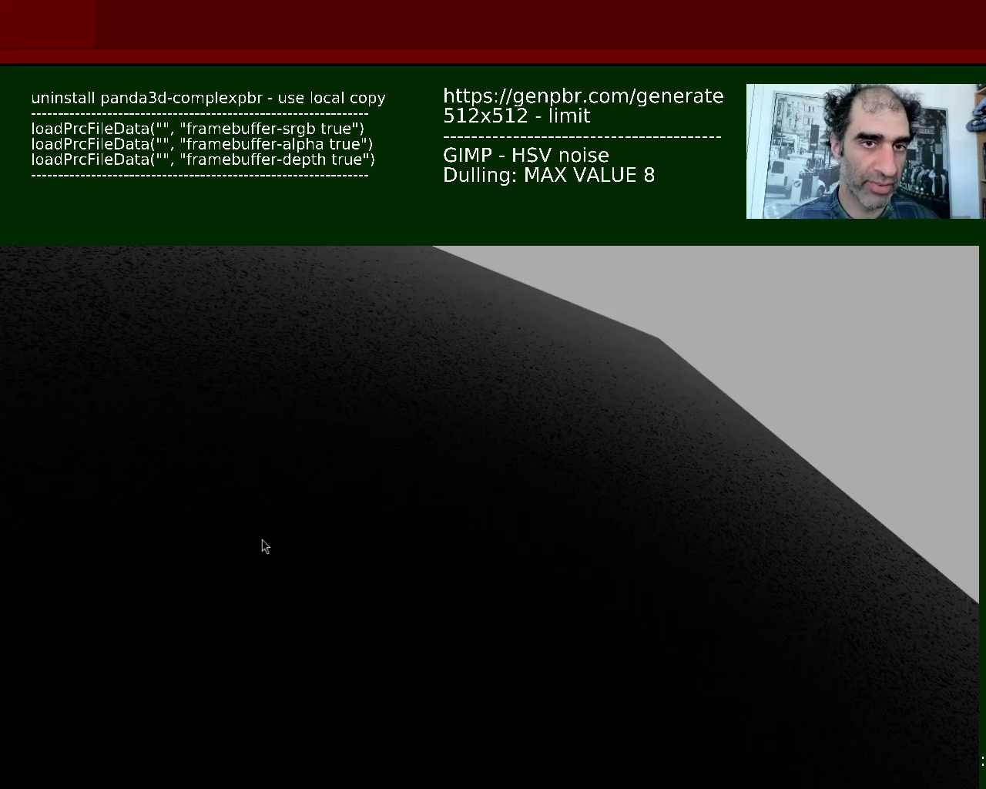
key("Down")
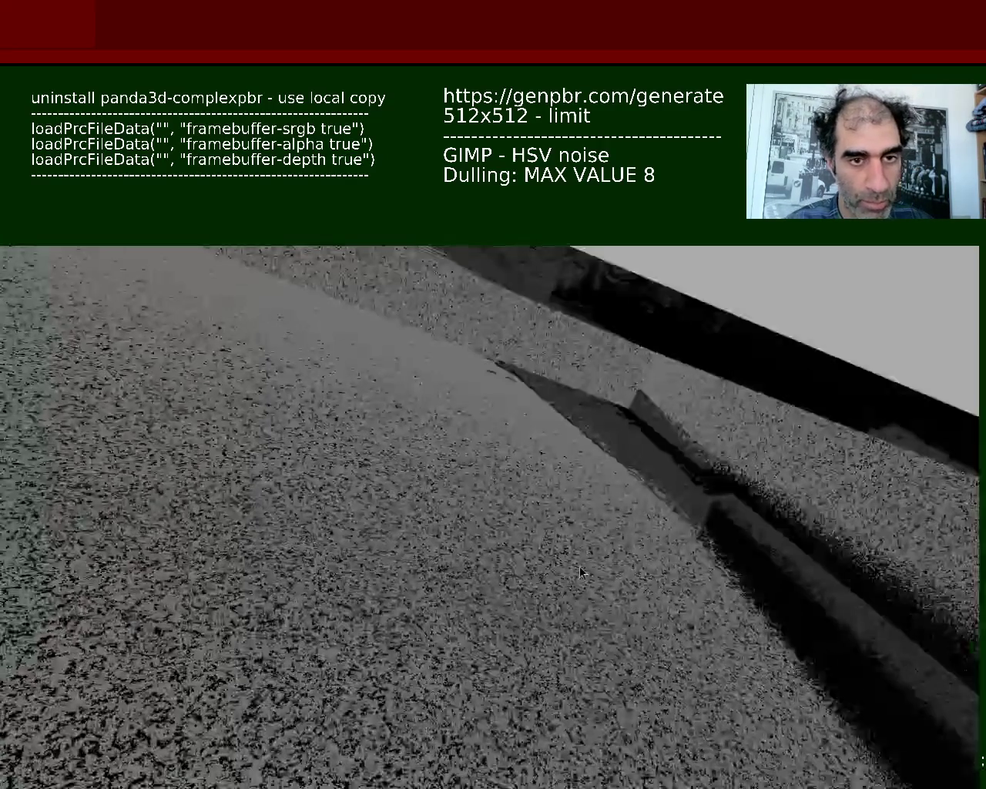
key("Up")
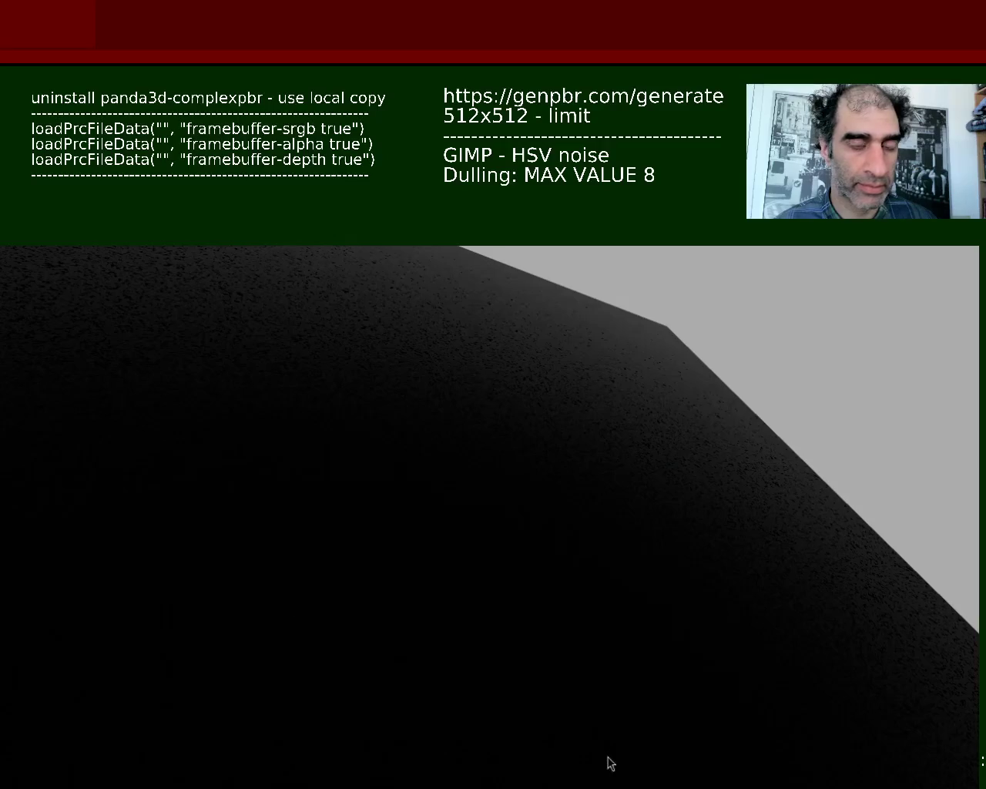
scroll(651, 490, "down", 5)
scroll(627, 535, "up", 6)
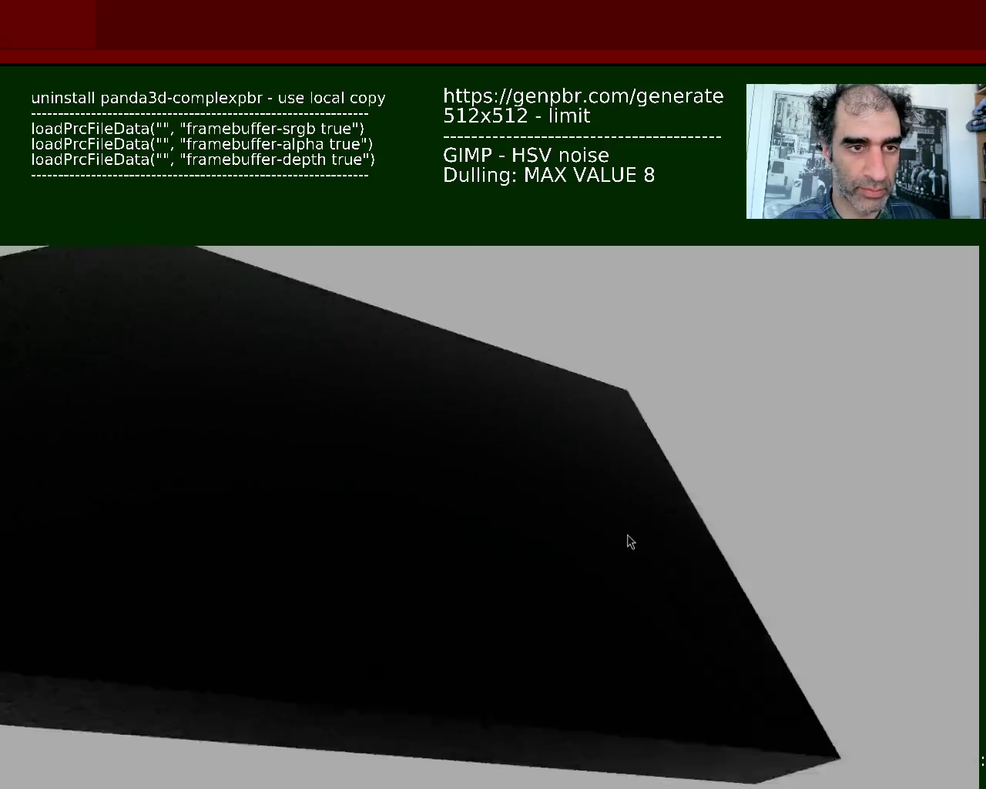
scroll(628, 533, "down", 5)
scroll(667, 599, "up", 5)
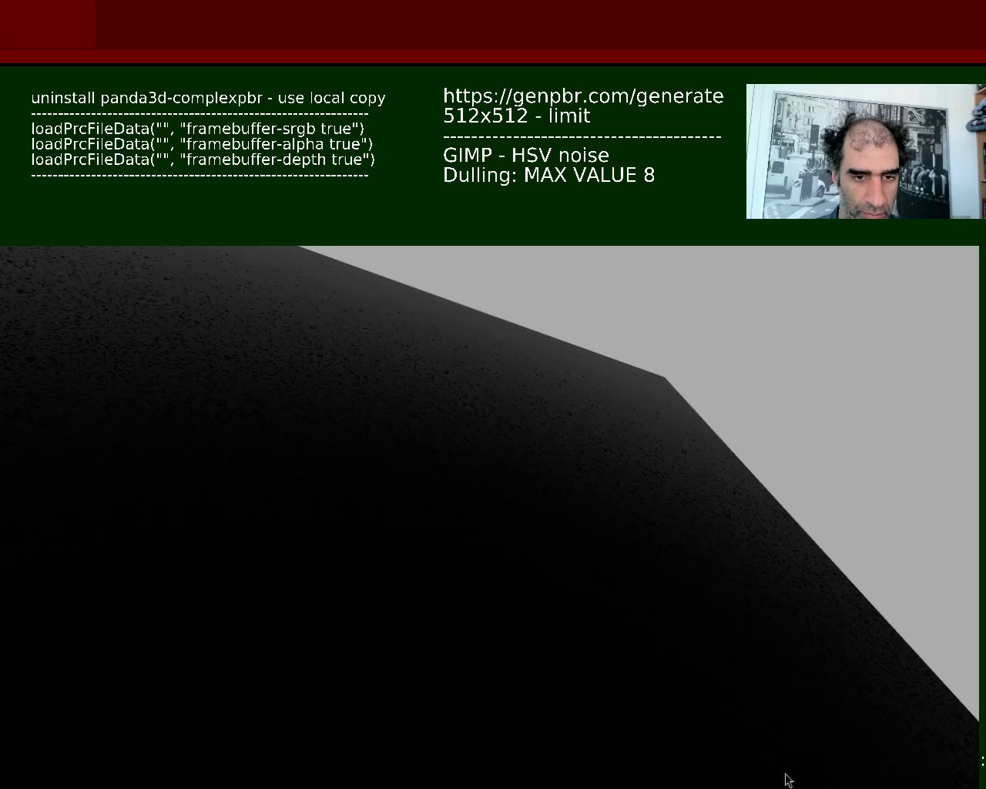
Step: Orbit toward the slab's edge to show its noise-speckled top above the black side face
mouse_move(542, 579)
left_mouse_down()
mouse_move(552, 539)
mouse_move(573, 588)
mouse_move(598, 549)
mouse_move(557, 542)
mouse_move(563, 559)
left_mouse_up()
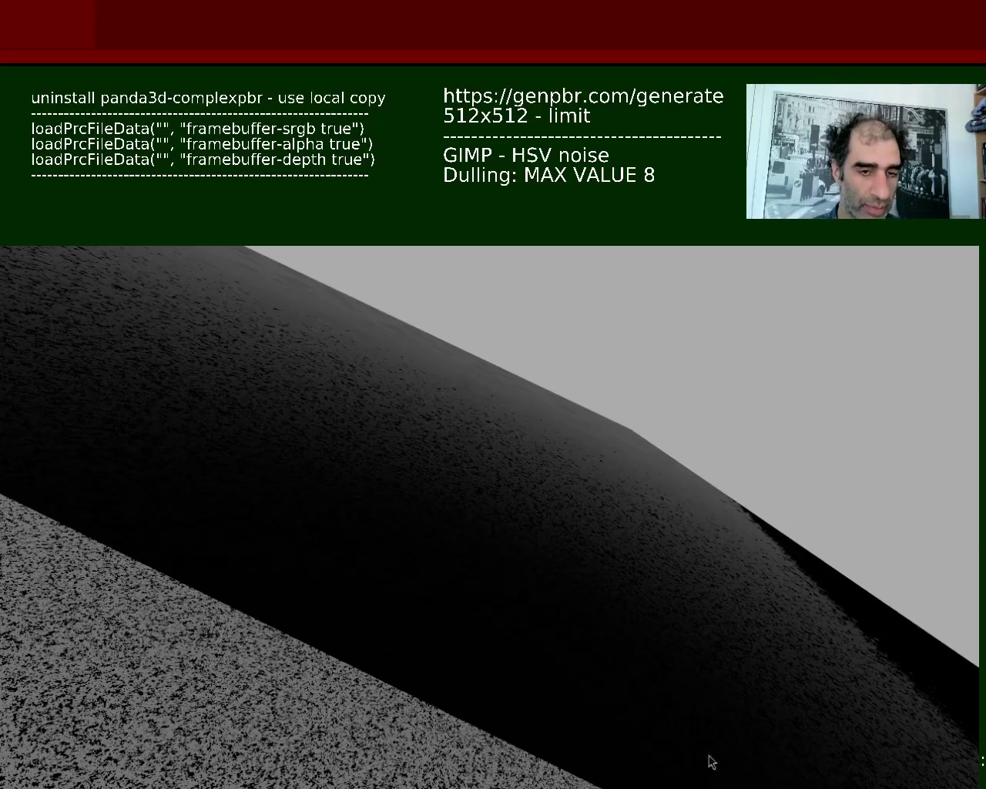
mouse_move(588, 650)
left_mouse_down()
mouse_move(563, 606)
mouse_move(561, 625)
mouse_move(453, 563)
mouse_move(478, 521)
left_mouse_up()
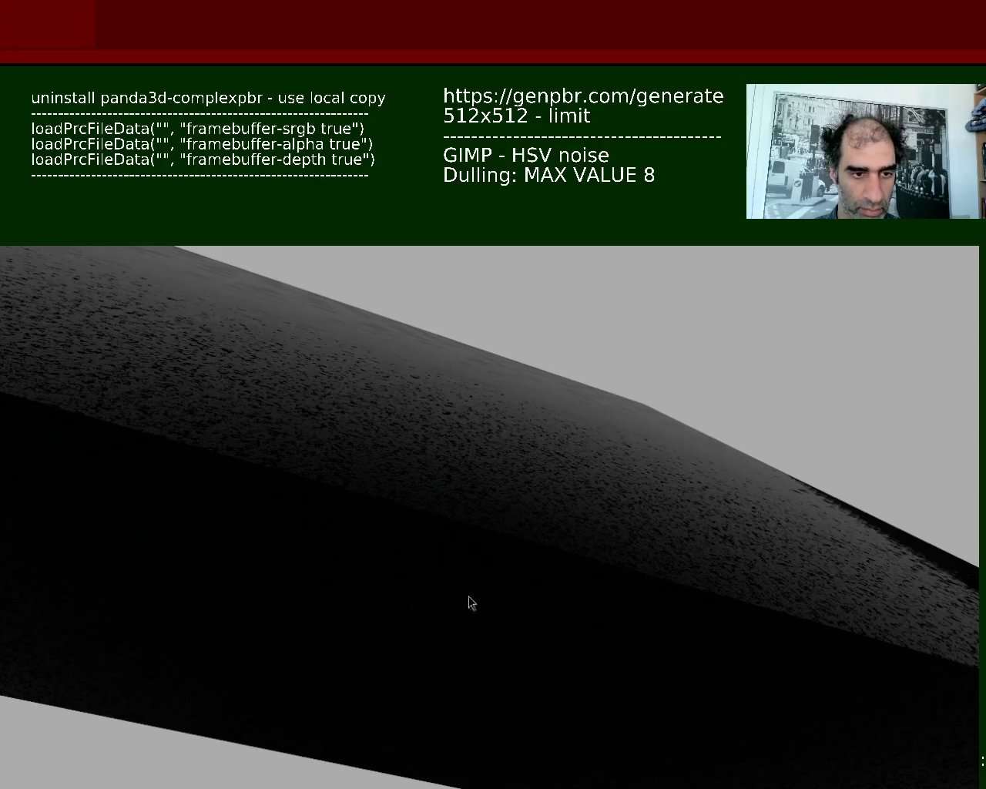
Step: Take the Panda3D render window out of fullscreen and close it with Escape
key("Escape")
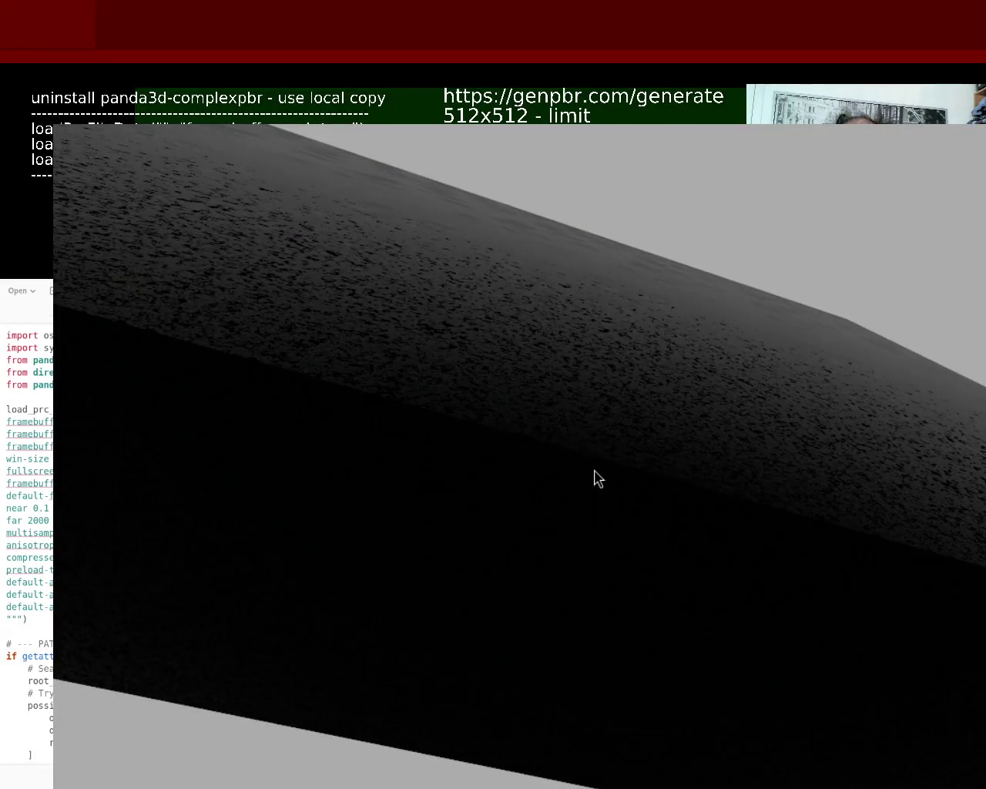
key("Escape")
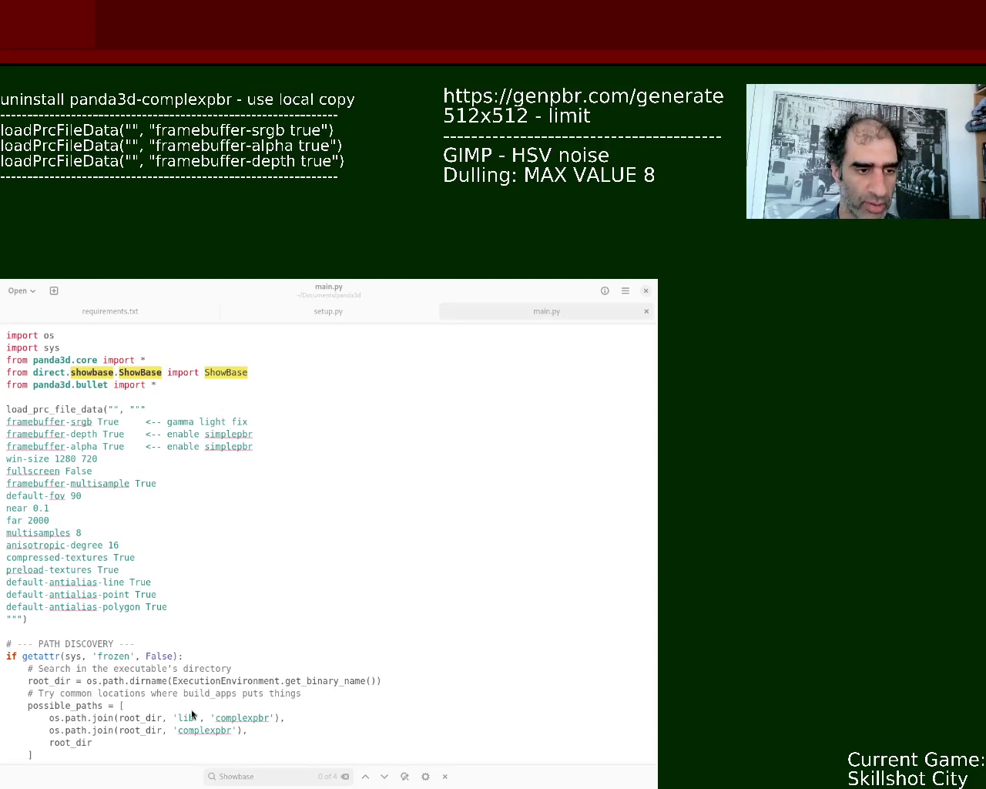
Step: Fix the stray 'a' and extra space in the overlay note so it reads 'use a local copy'
type("a")
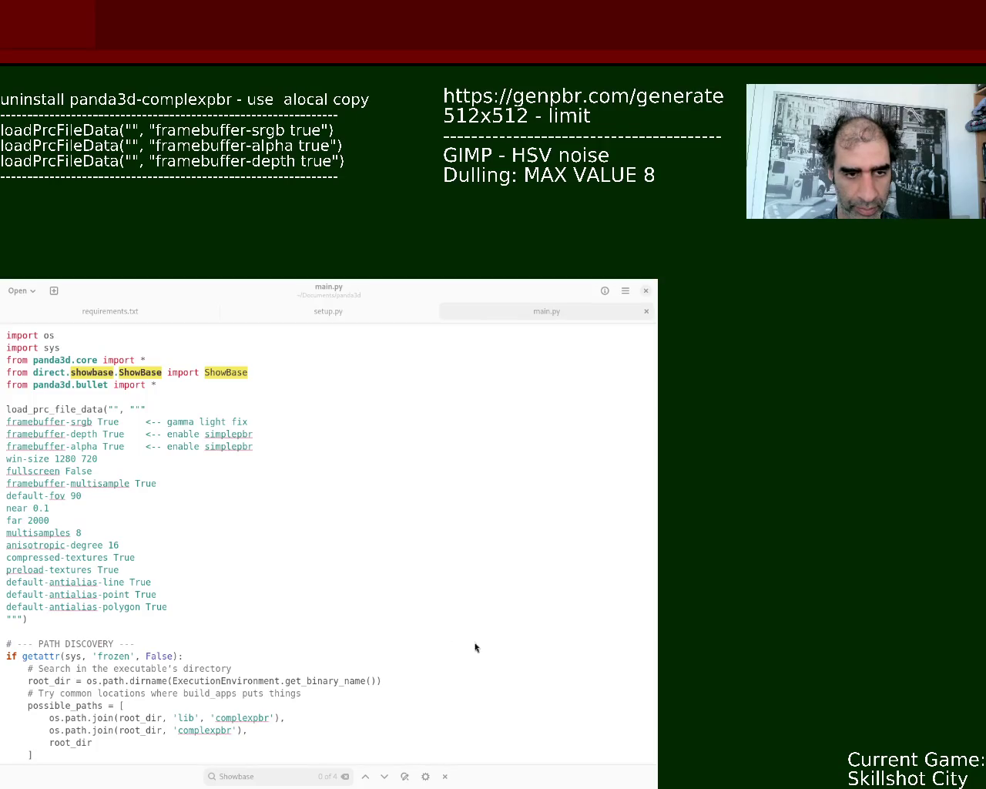
key("BackSpace")
key("BackSpace")
type("a")
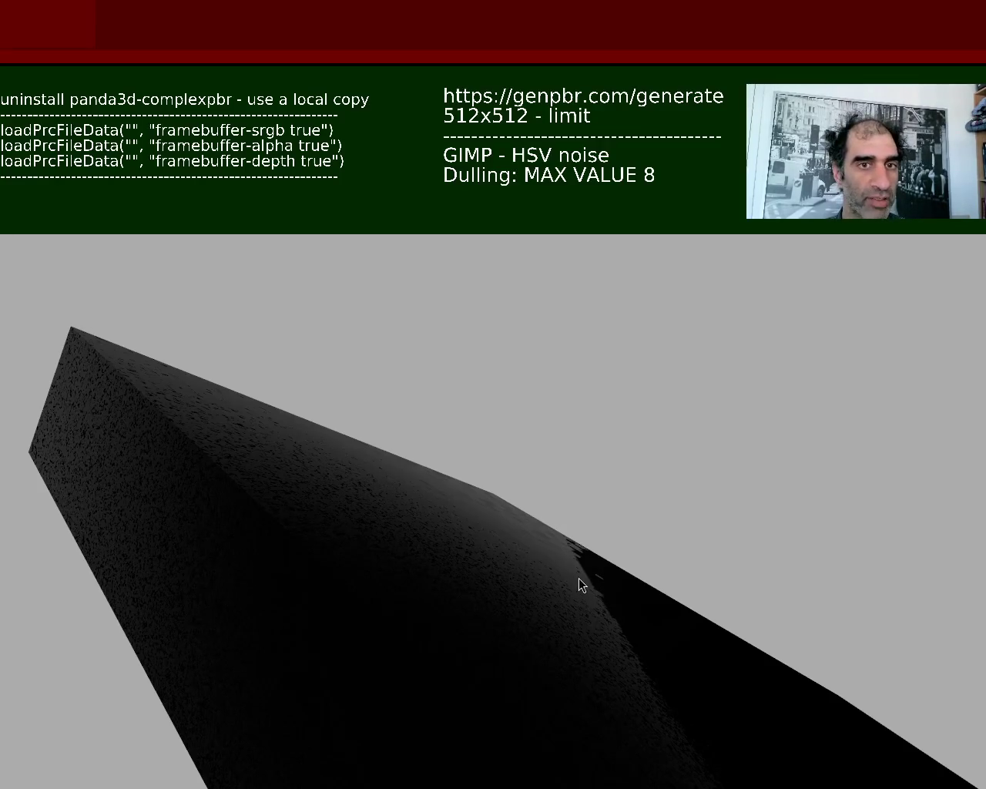
Step: Orbit around the dark slab to view its grainy side face and glossy top edge
mouse_move(473, 548)
left_mouse_down()
mouse_move(475, 532)
mouse_move(462, 552)
mouse_move(480, 541)
left_mouse_up()
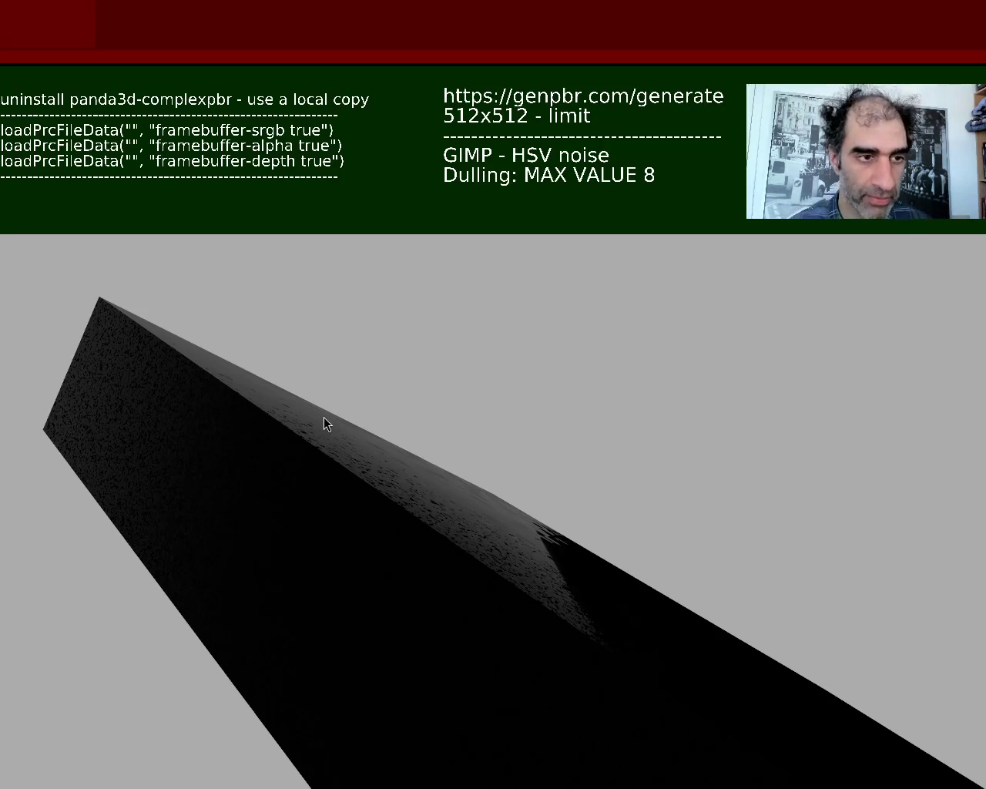
mouse_move(475, 430)
left_mouse_down()
mouse_move(458, 511)
mouse_move(468, 422)
mouse_move(481, 441)
mouse_move(481, 430)
mouse_move(484, 464)
mouse_move(483, 436)
mouse_move(453, 505)
mouse_move(464, 463)
mouse_move(423, 425)
mouse_move(441, 415)
mouse_move(457, 480)
mouse_move(481, 484)
mouse_move(449, 470)
mouse_move(433, 478)
mouse_move(453, 472)
left_mouse_up()
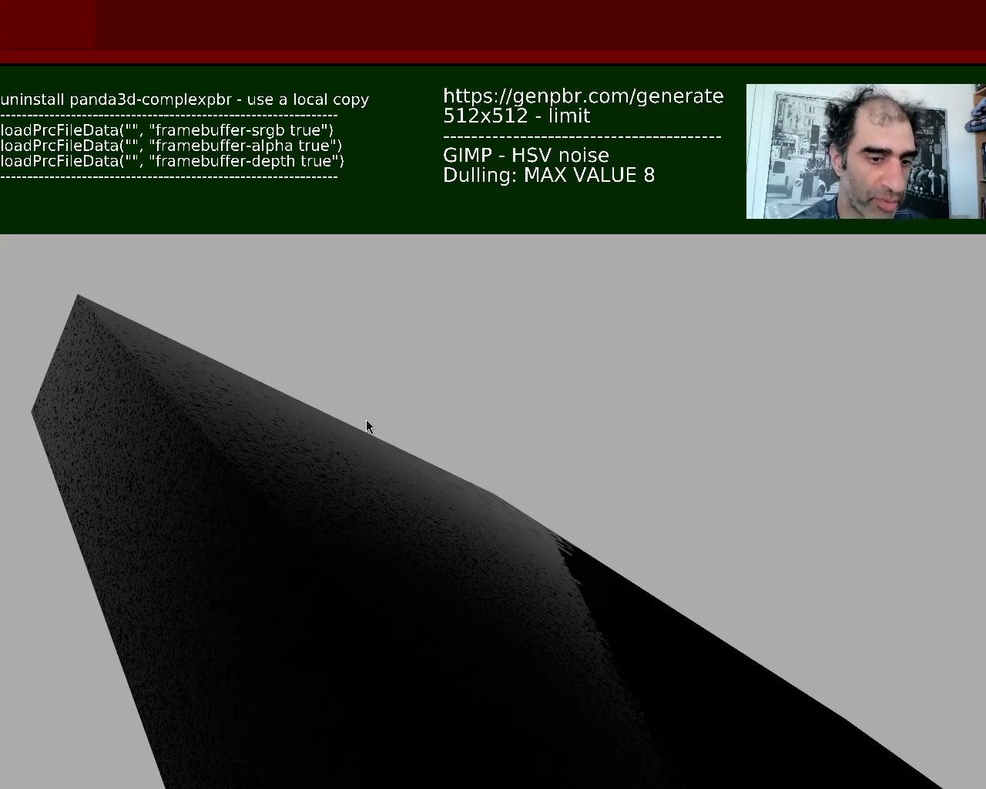
Step: Rotate to a new angle where the slab's finely speckled top catches a faint sheen
mouse_move(421, 489)
left_mouse_down()
mouse_move(402, 541)
mouse_move(412, 516)
mouse_move(407, 502)
mouse_move(394, 504)
mouse_move(377, 568)
mouse_move(412, 508)
mouse_move(403, 522)
mouse_move(448, 527)
mouse_move(415, 516)
left_mouse_up()
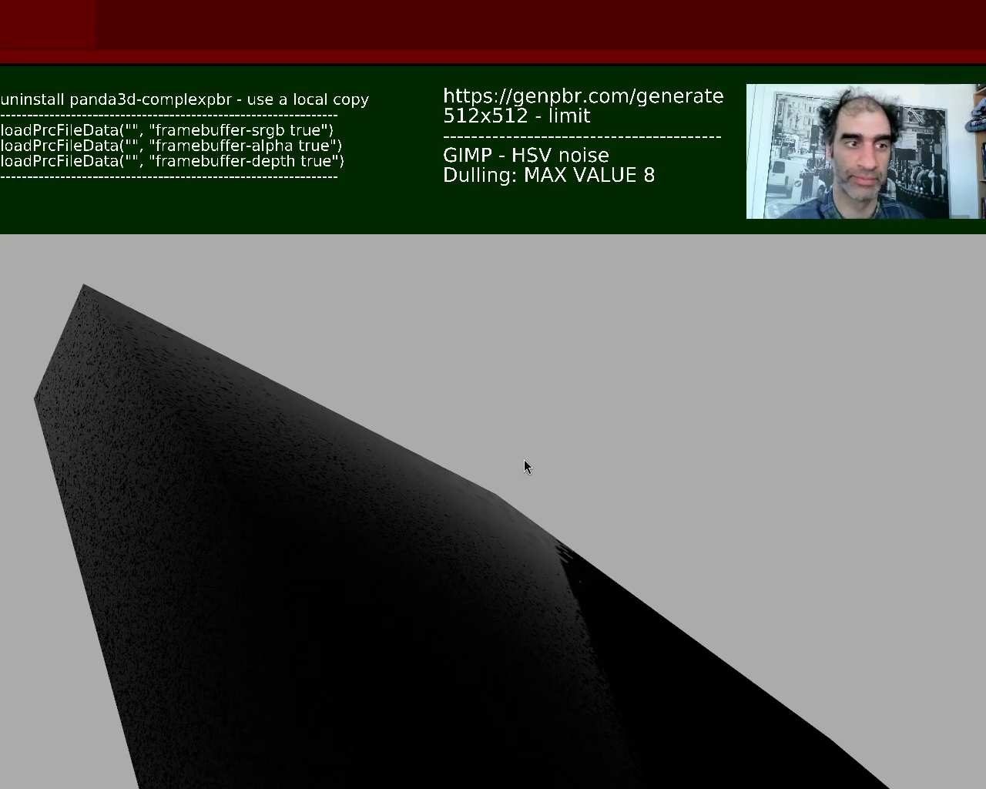
mouse_move(464, 594)
left_mouse_down()
mouse_move(462, 641)
mouse_move(495, 600)
mouse_move(471, 611)
mouse_move(460, 574)
mouse_move(476, 577)
mouse_move(478, 602)
mouse_move(485, 587)
mouse_move(473, 591)
left_mouse_up()
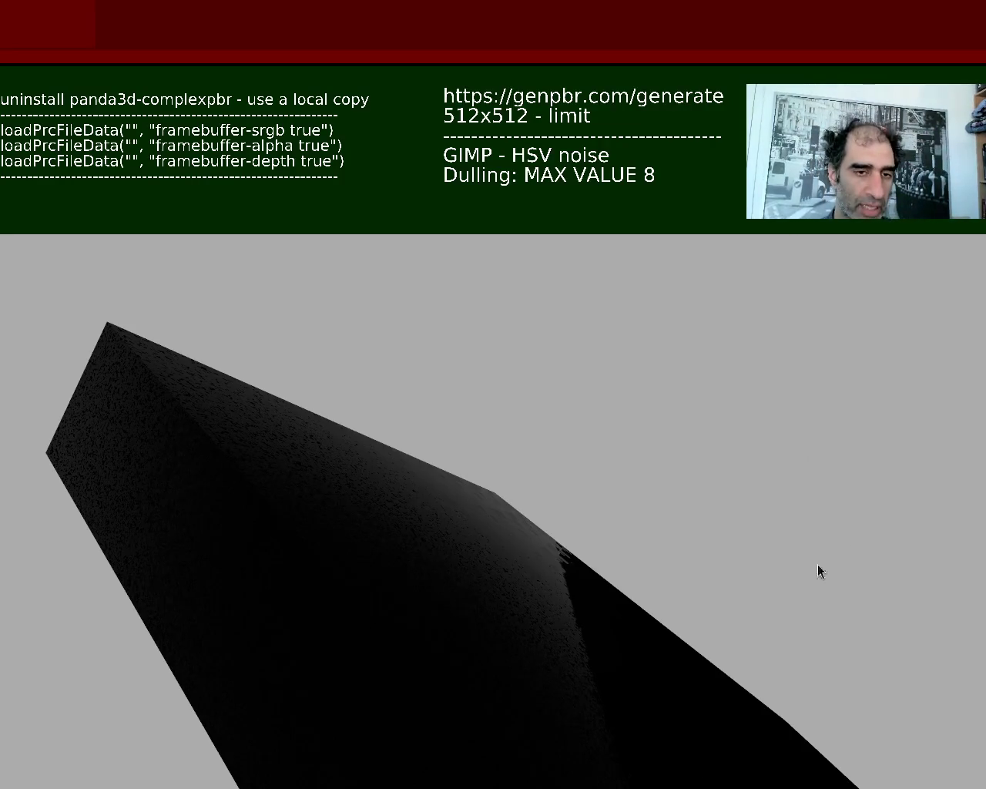
Step: Orbit above the slab so its broad dark top spreads across the lower view
mouse_move(581, 632)
left_mouse_down()
mouse_move(449, 641)
mouse_move(560, 631)
left_mouse_up()
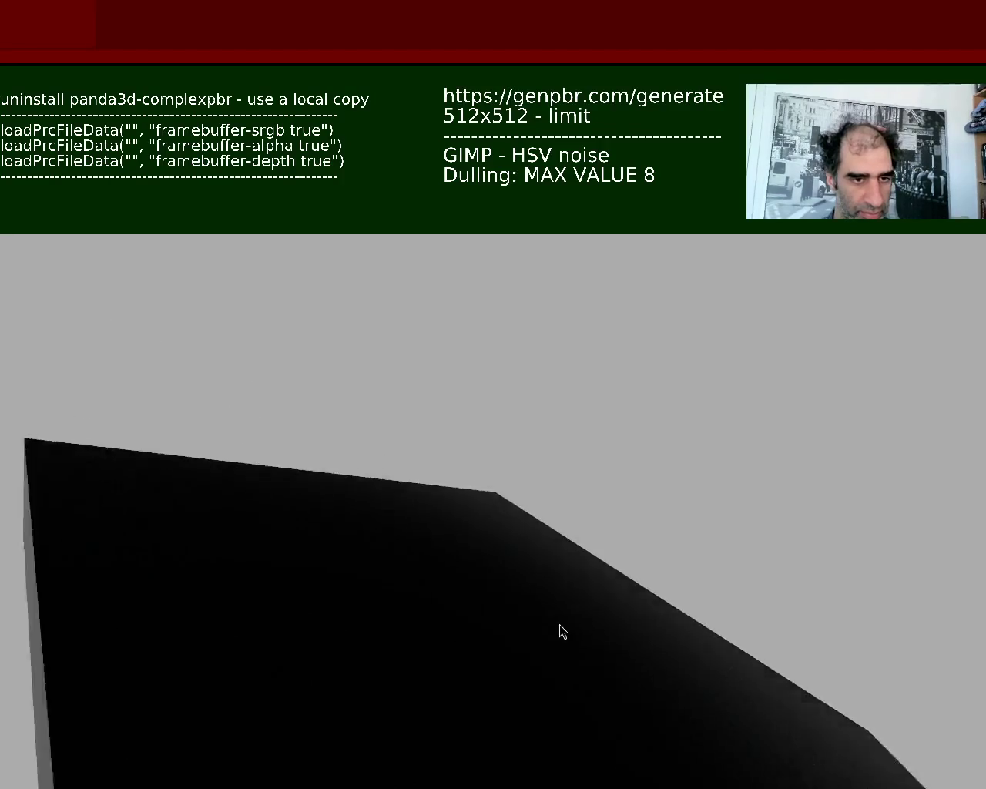